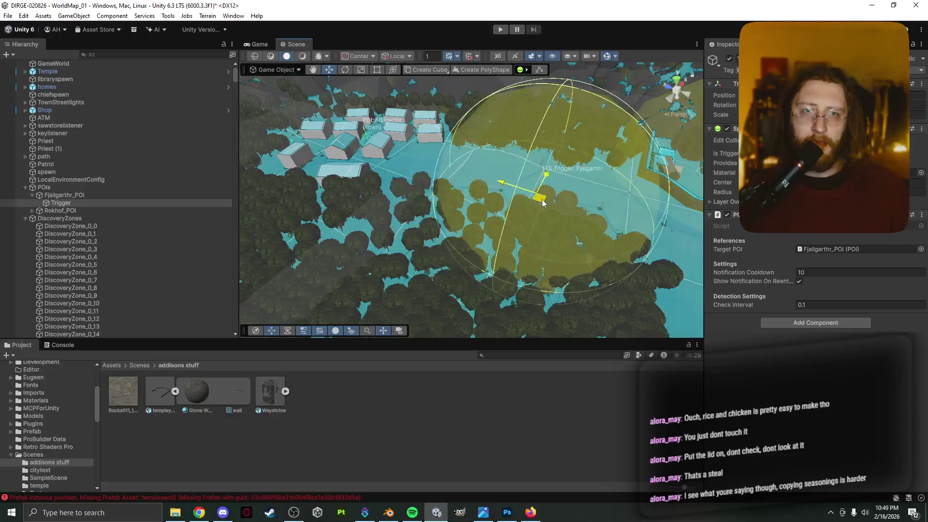
Step: Undo the stray trigger move and frame the view on the empty temple yard pad
key(ctrl+z)
click(494, 170)
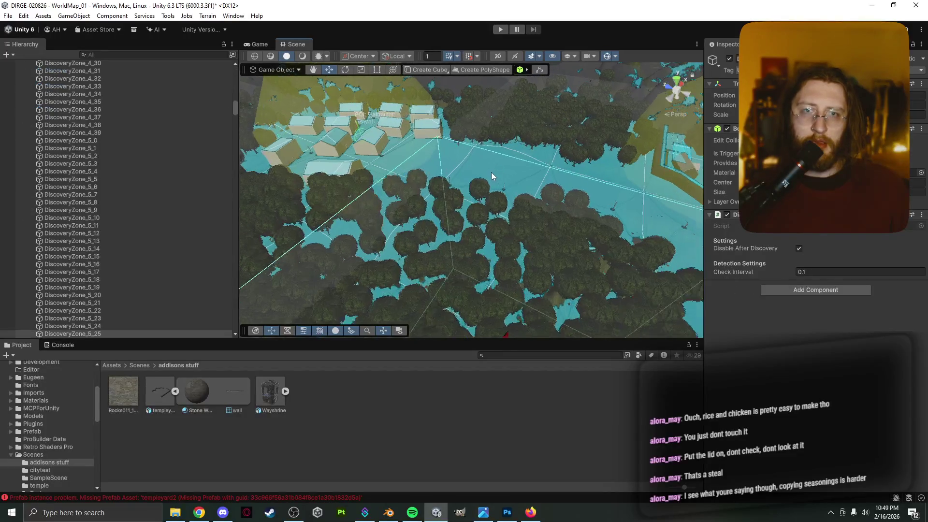
mouse_move(491, 172)
mouse_down()
mouse_move(462, 167)
mouse_move(463, 154)
mouse_move(531, 155)
mouse_move(658, 188)
mouse_move(645, 134)
mouse_move(443, 170)
mouse_move(435, 223)
mouse_move(382, 244)
mouse_move(633, 240)
mouse_move(679, 219)
mouse_move(534, 202)
mouse_up()
click(534, 203)
click(452, 215)
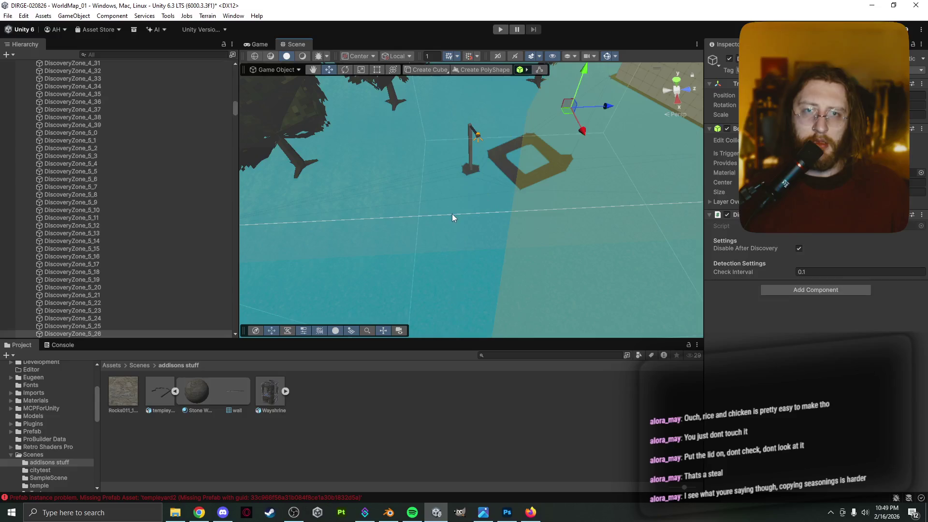
click(512, 183)
key(f)
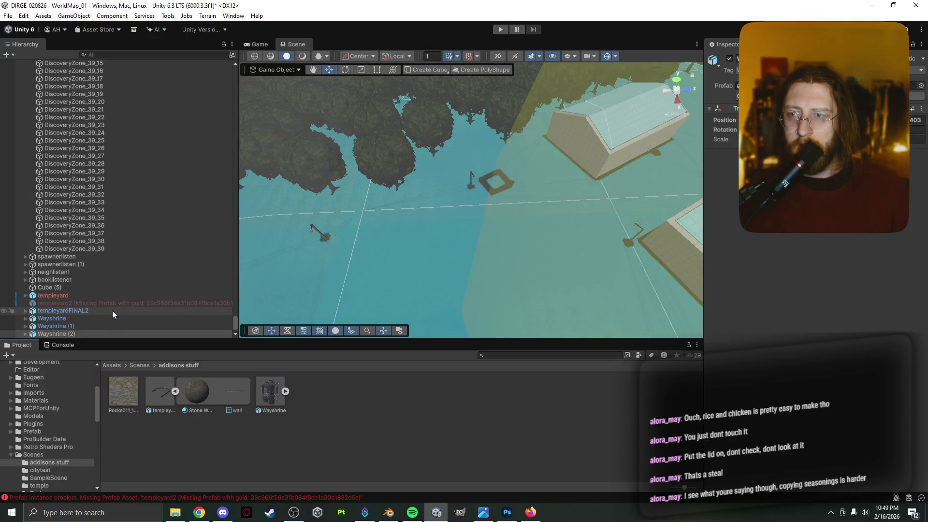
Step: Move the Wayshrine over into the centre of the yard pad
click(103, 319)
key(f)
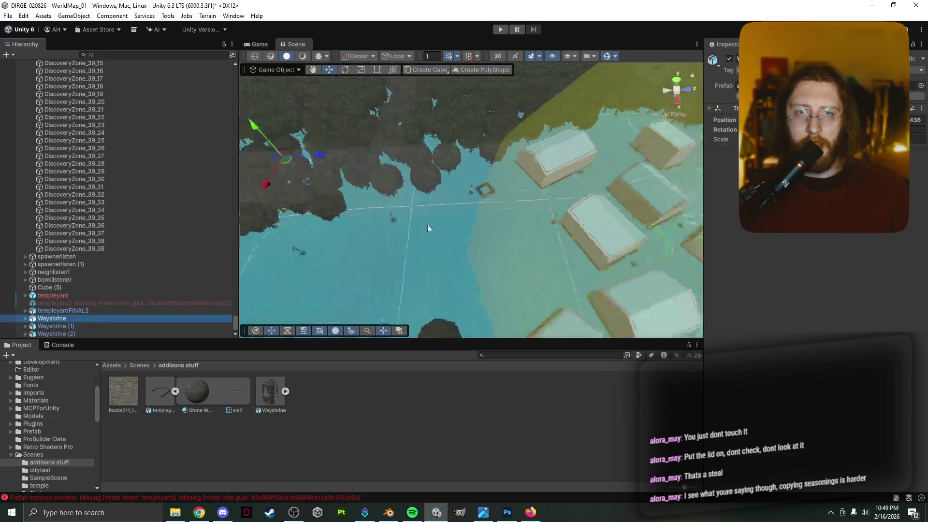
drag(316, 186, 494, 193)
scroll(494, 193, up, 5)
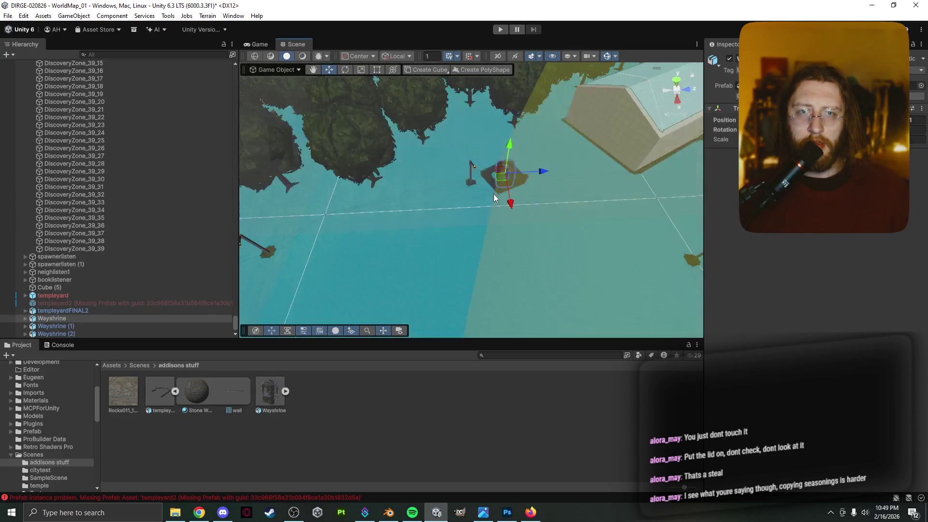
scroll(498, 191, up, 8)
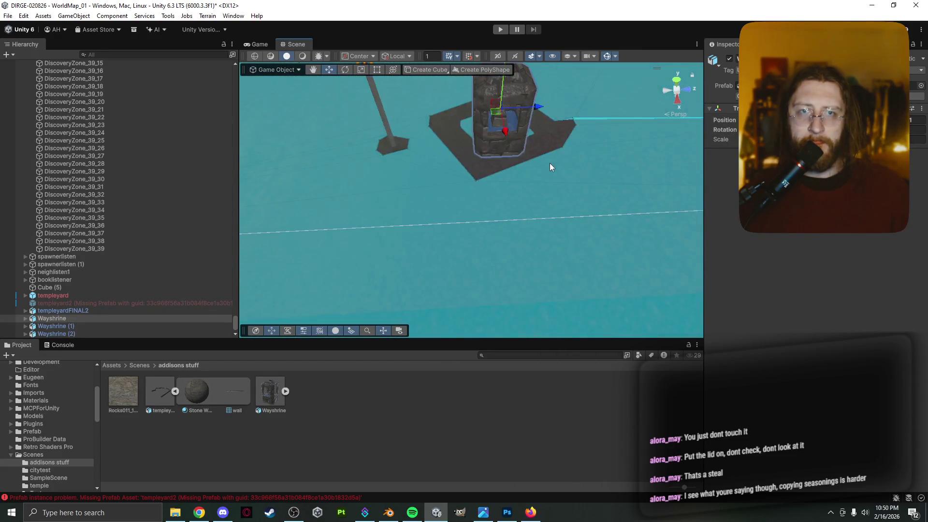
scroll(544, 140, down, 5)
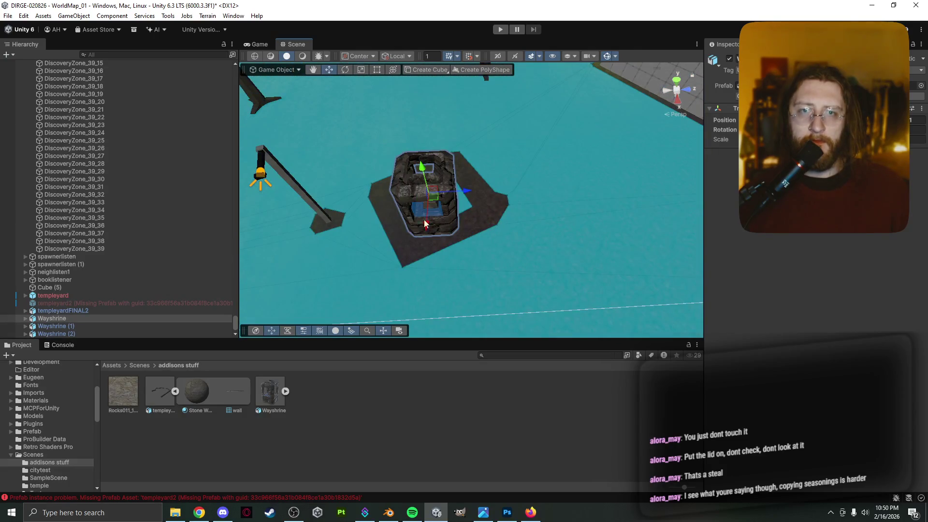
mouse_move(425, 223)
mouse_down()
mouse_move(438, 185)
mouse_move(482, 171)
mouse_move(442, 176)
mouse_move(451, 174)
mouse_up()
Step: Rotate the Wayshrine to line up with the pad, undoing an accidental stretch and lift
key(r)
key(ctrl+z)
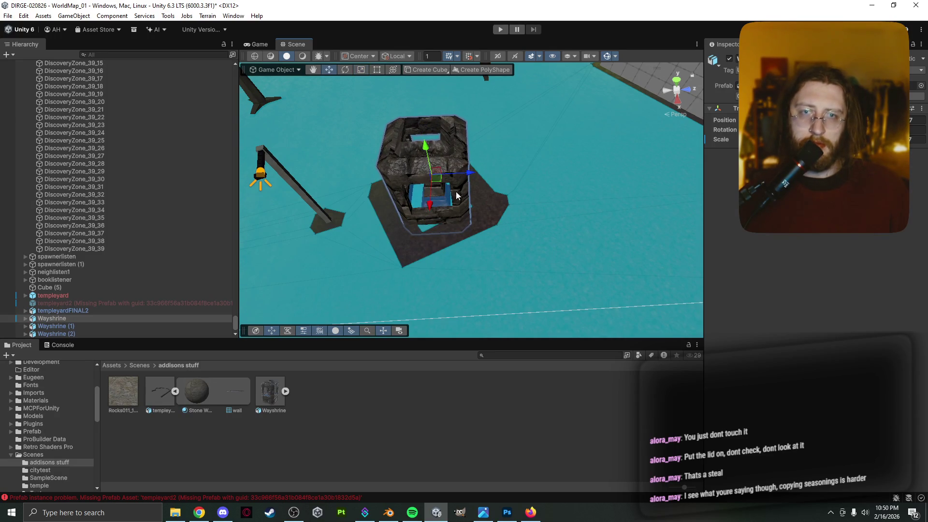
key(w)
mouse_move(430, 166)
mouse_down()
mouse_move(429, 146)
mouse_move(450, 162)
mouse_move(460, 156)
mouse_move(455, 162)
mouse_up()
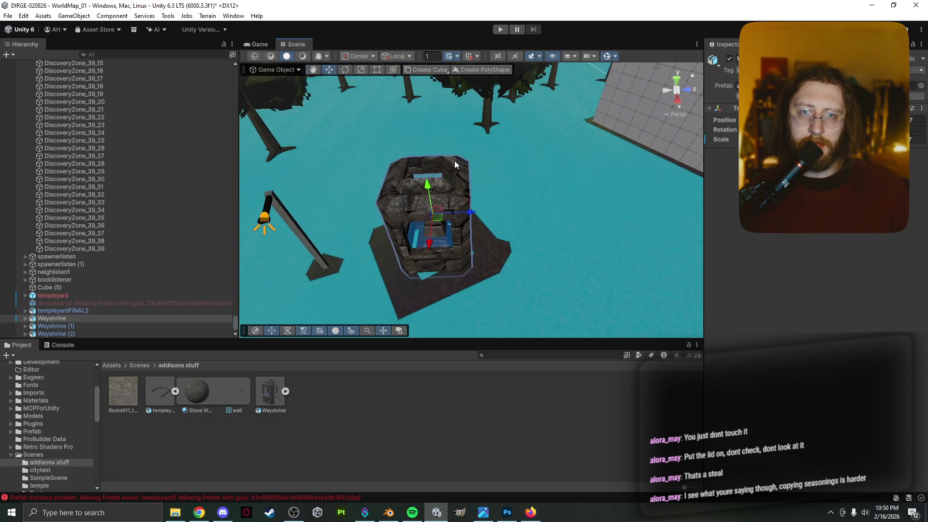
key(ctrl+z)
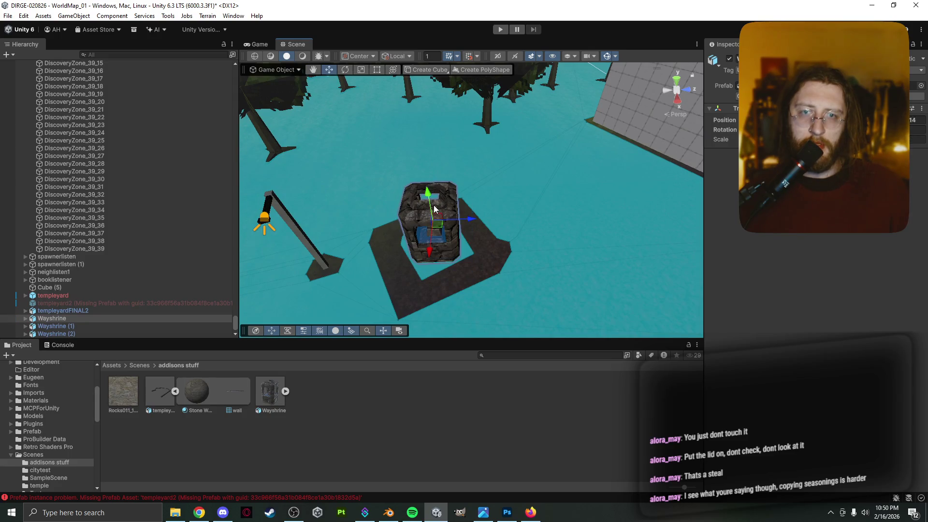
key(r)
key(e)
mouse_move(469, 230)
mouse_down()
mouse_move(438, 245)
mouse_move(350, 251)
mouse_up()
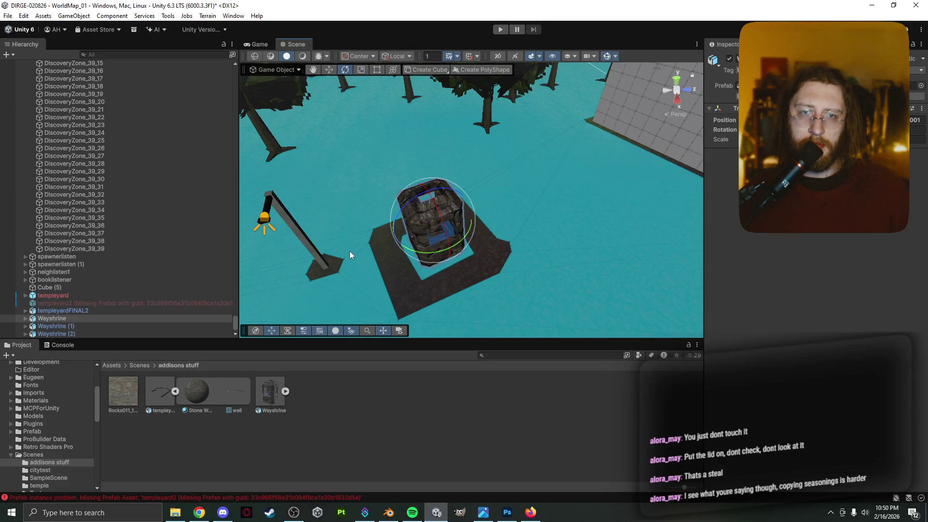
click(537, 225)
scroll(470, 228, up, 5)
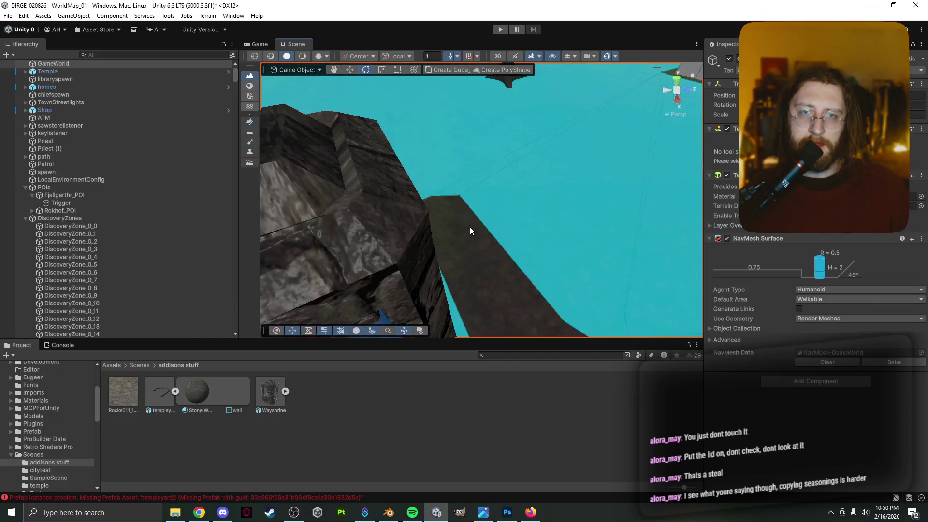
scroll(469, 228, down, 3)
mouse_move(472, 226)
mouse_down()
mouse_move(457, 202)
mouse_move(356, 143)
mouse_move(421, 152)
mouse_move(402, 127)
mouse_up()
click(398, 134)
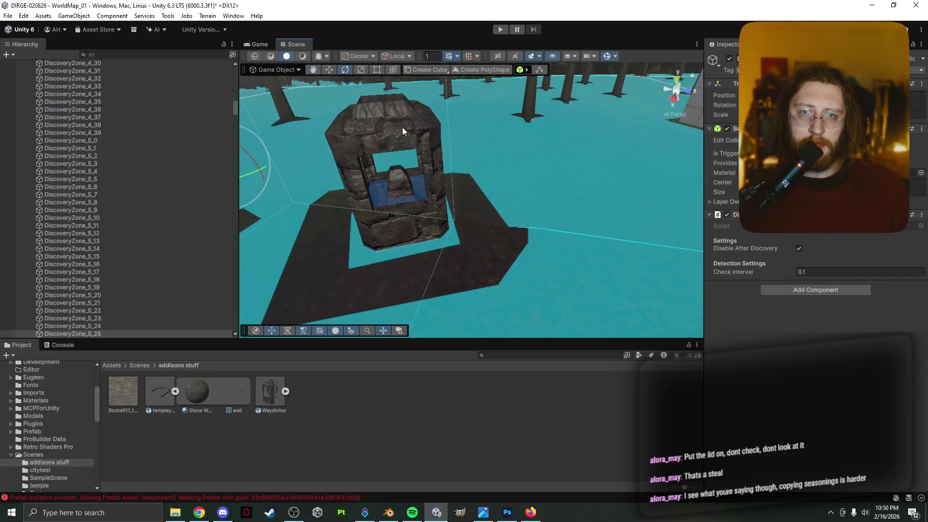
click(390, 164)
click(399, 197)
right_click(402, 182)
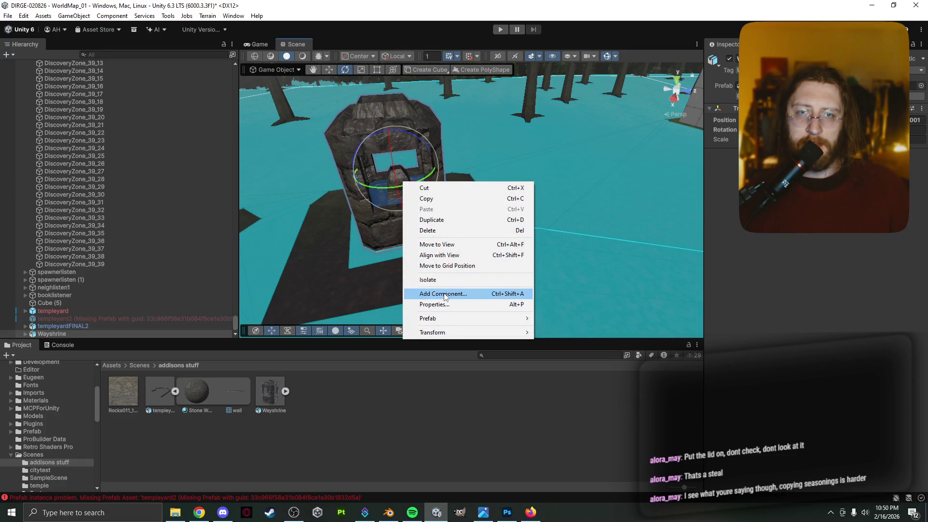
click(363, 389)
right_click(330, 395)
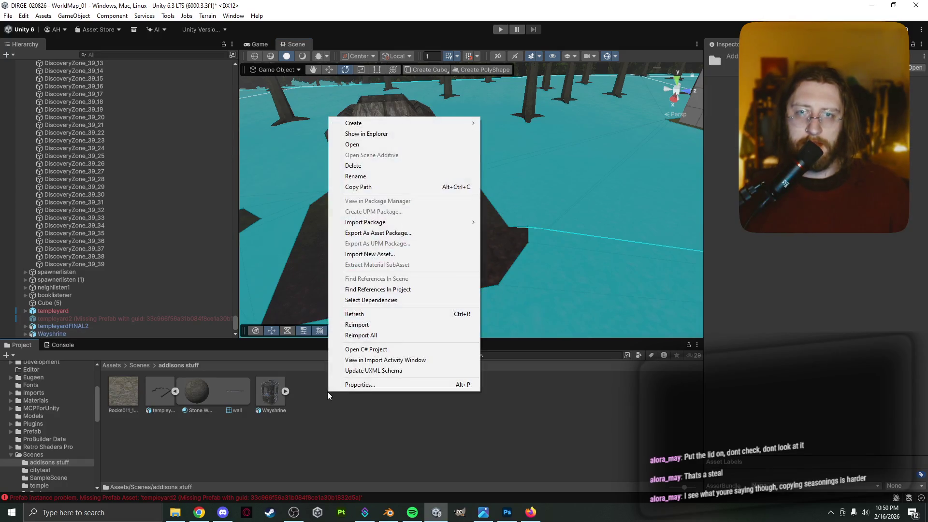
mouse_move(394, 127)
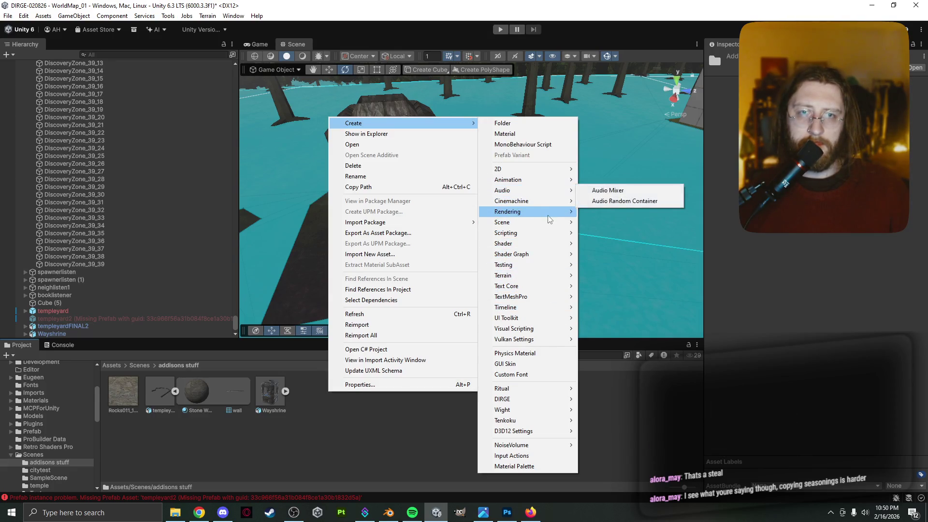
mouse_move(537, 271)
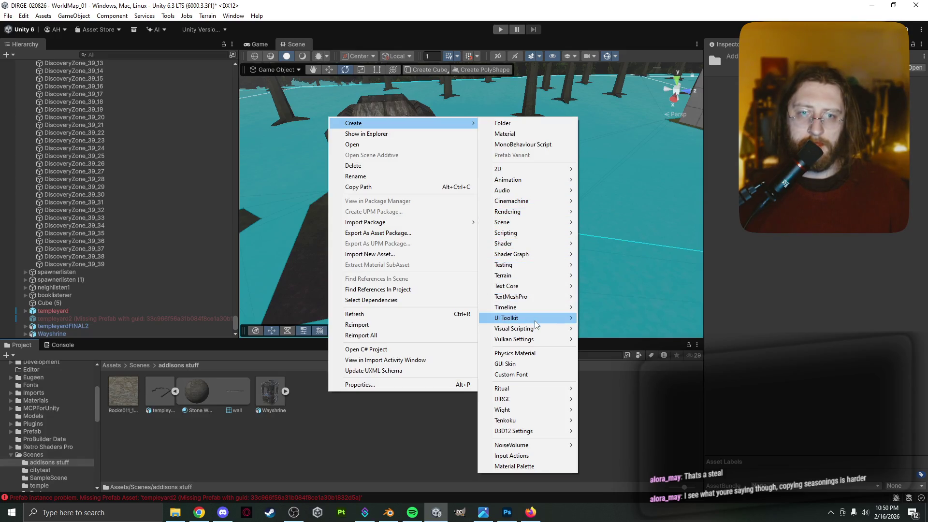
mouse_move(538, 398)
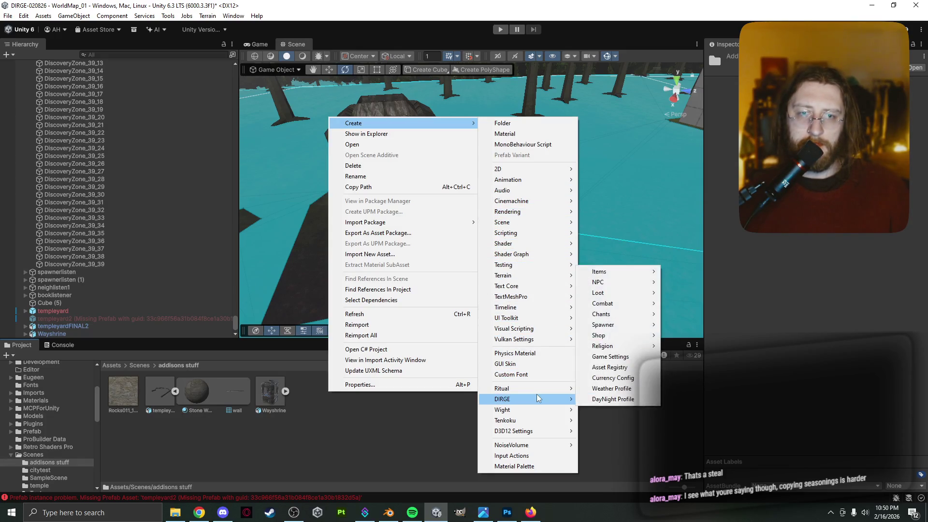
mouse_move(621, 274)
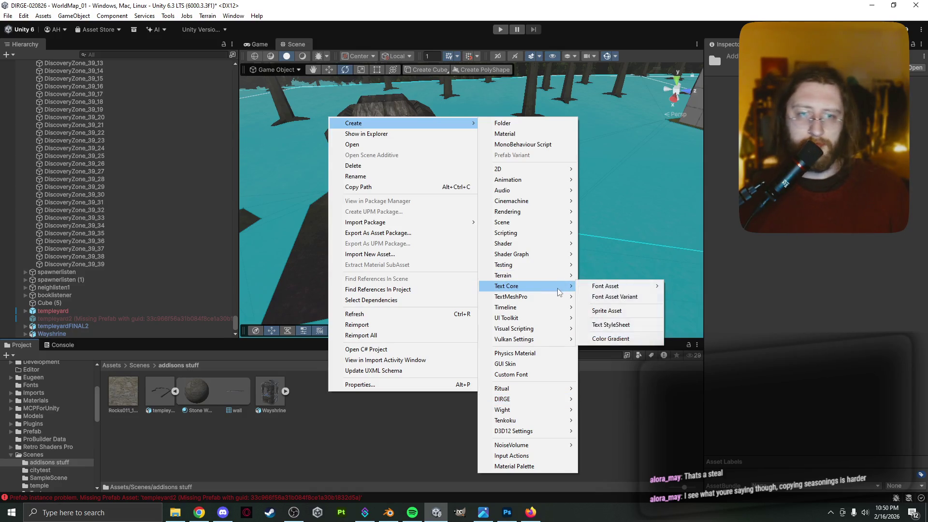
mouse_move(503, 264)
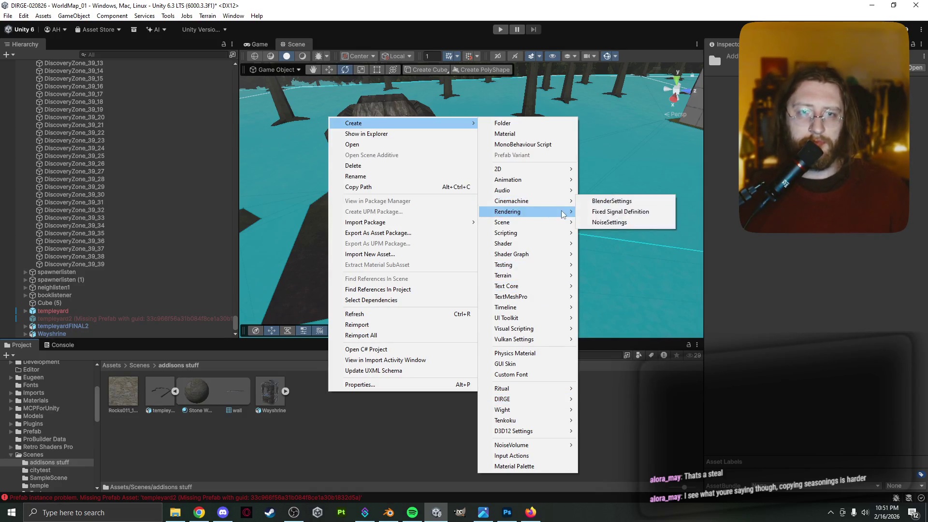
mouse_move(556, 174)
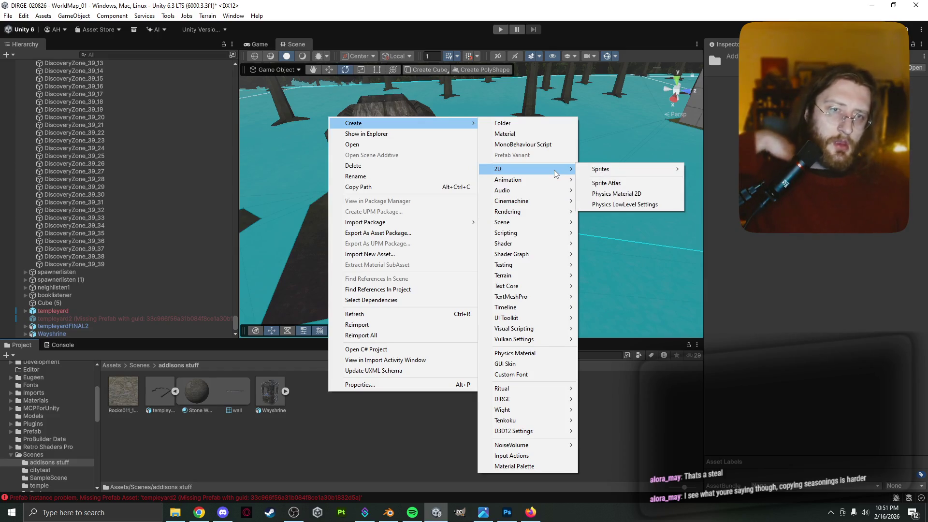
mouse_move(549, 205)
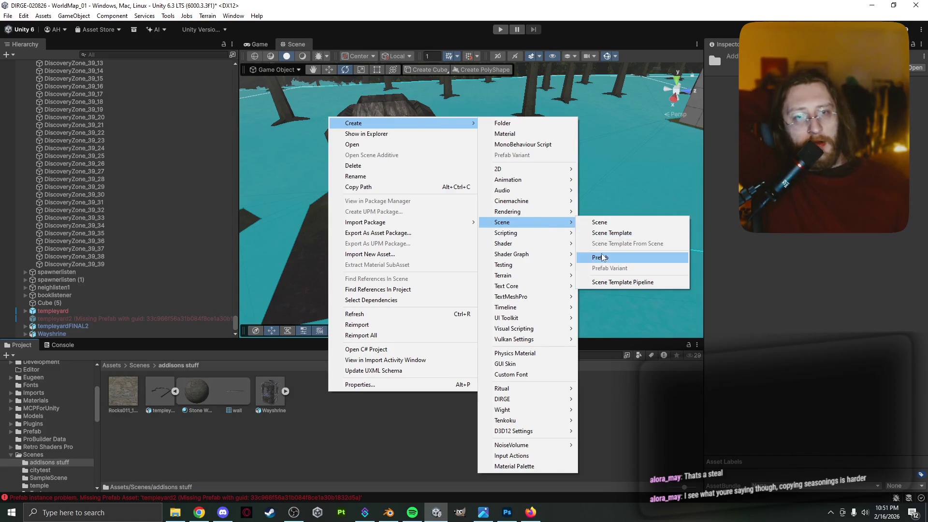
click(593, 194)
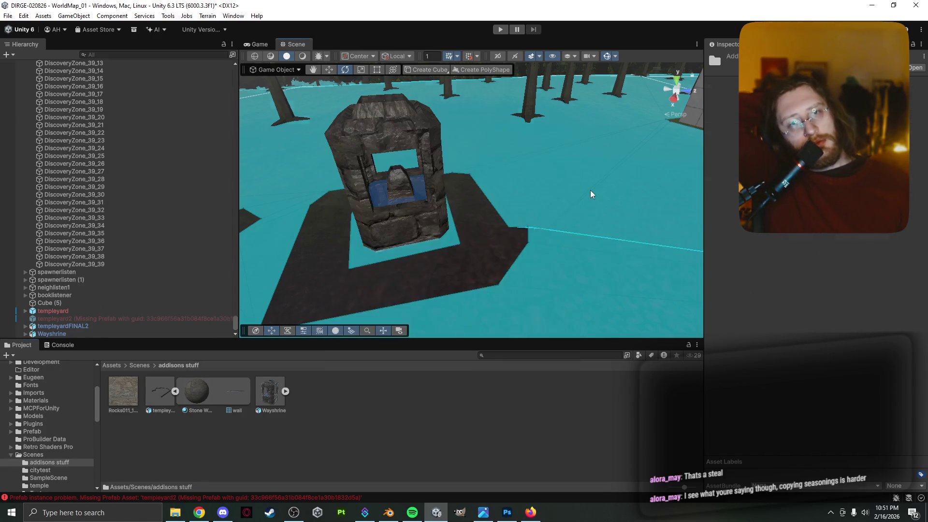
click(411, 191)
scroll(306, 196, up, 4)
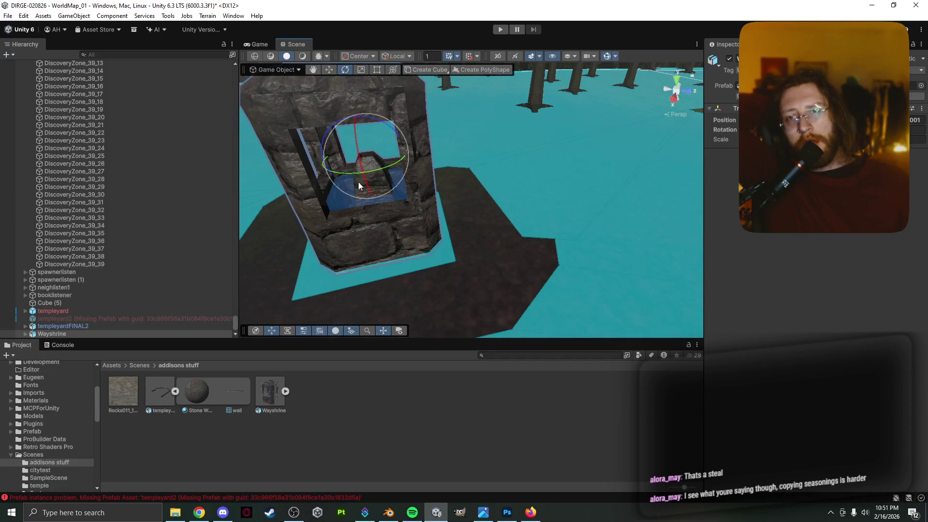
click(340, 204)
click(340, 204)
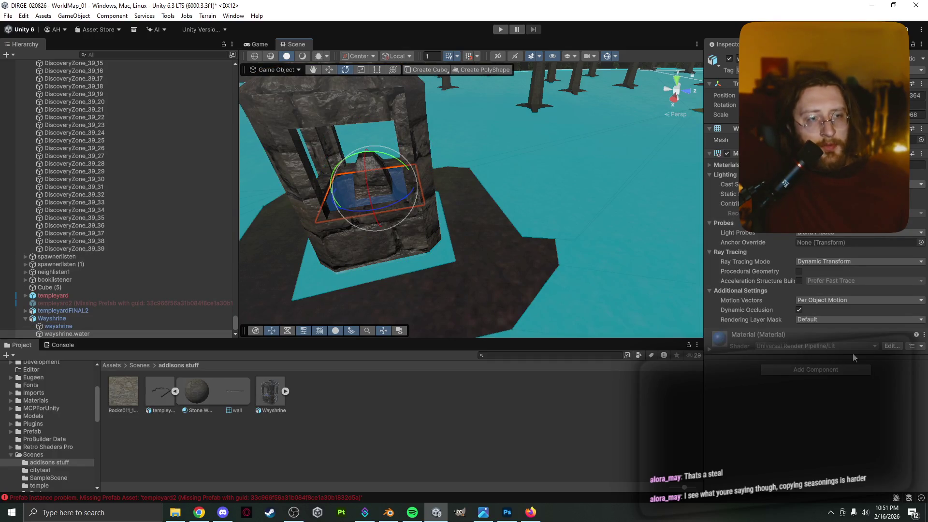
click(894, 347)
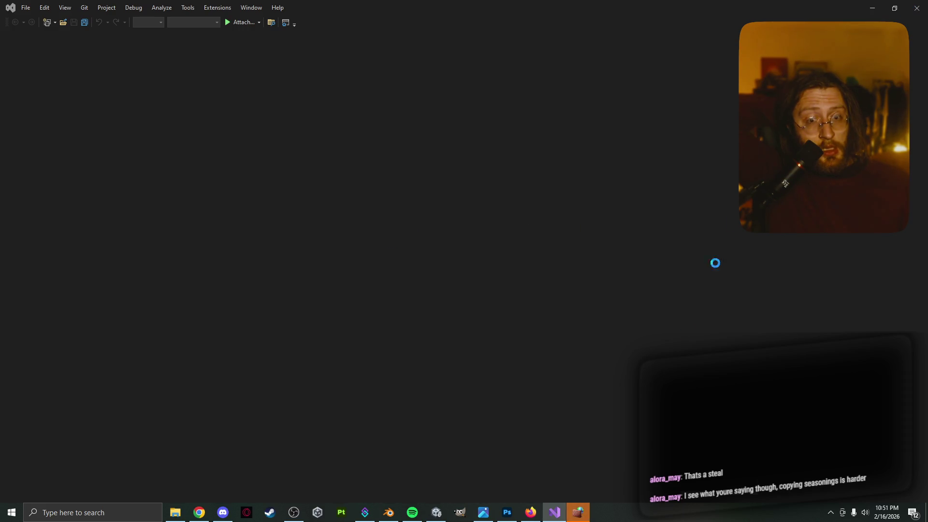
click(566, 342)
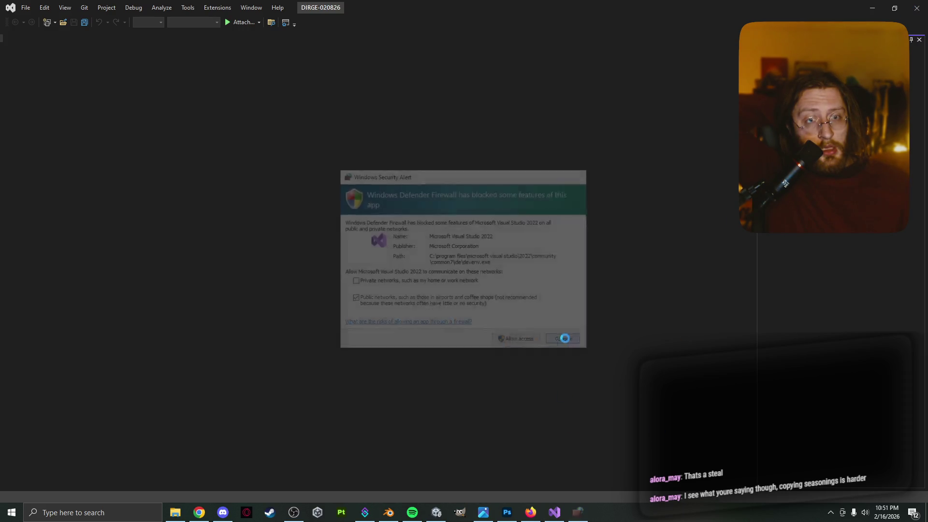
key(alt+F4)
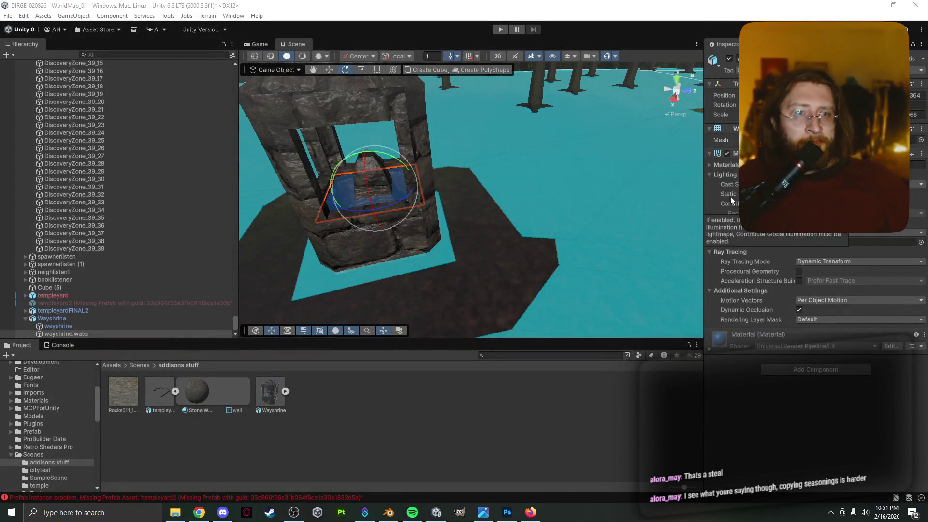
Step: Try a second SpatialMappingWireframe material slot on the water, then remove it
click(714, 166)
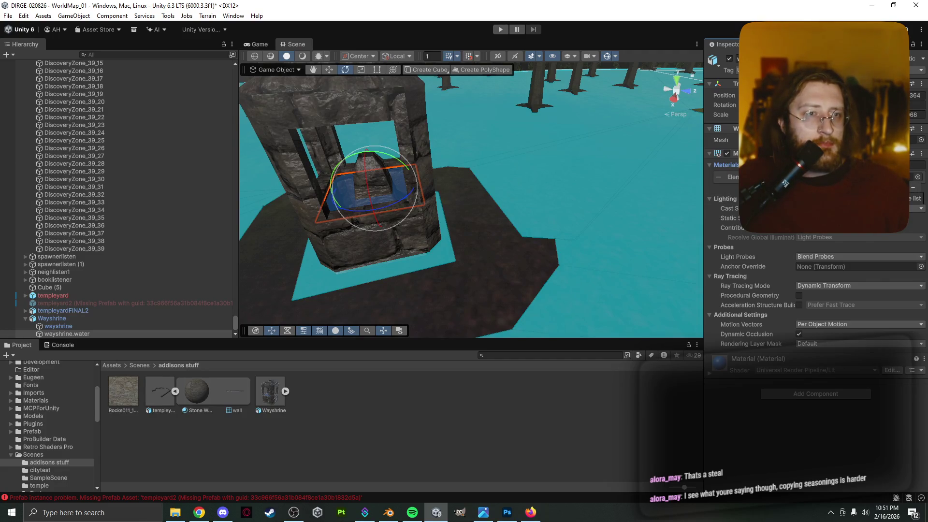
click(904, 187)
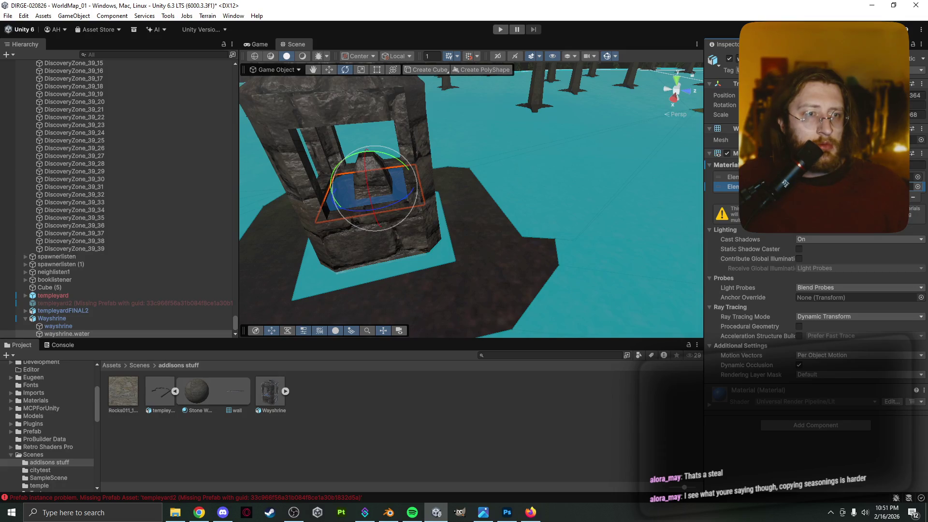
click(918, 187)
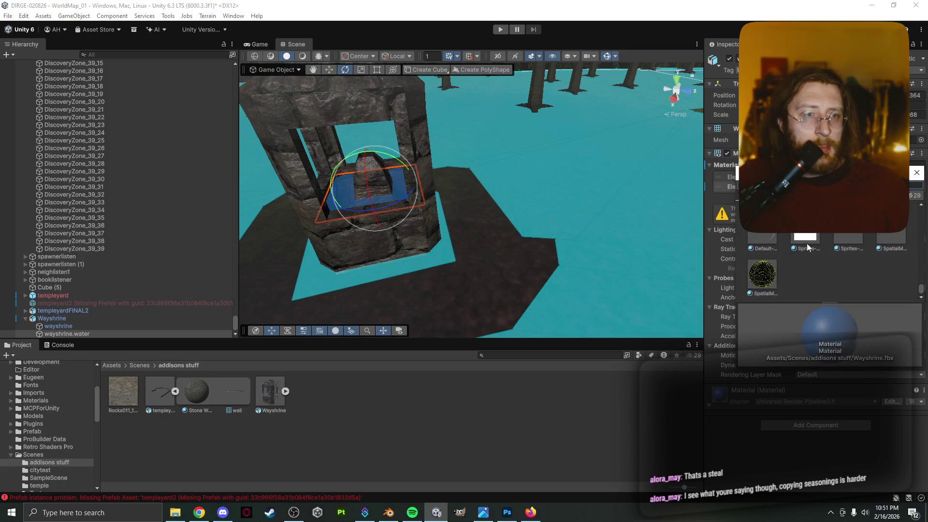
click(765, 280)
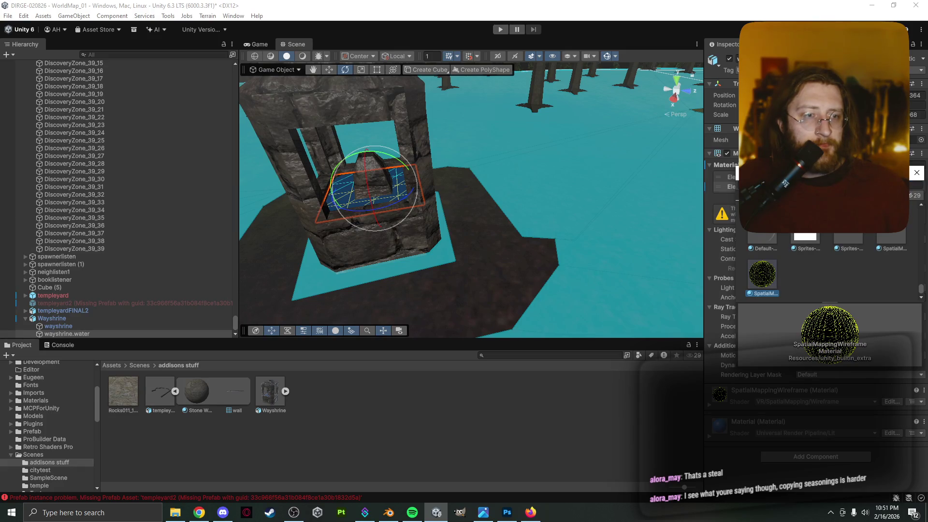
click(917, 172)
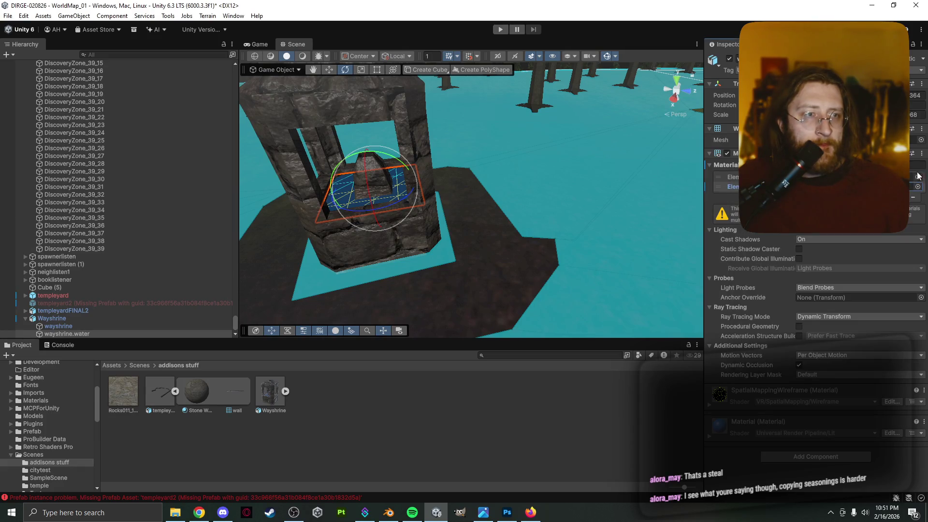
click(911, 198)
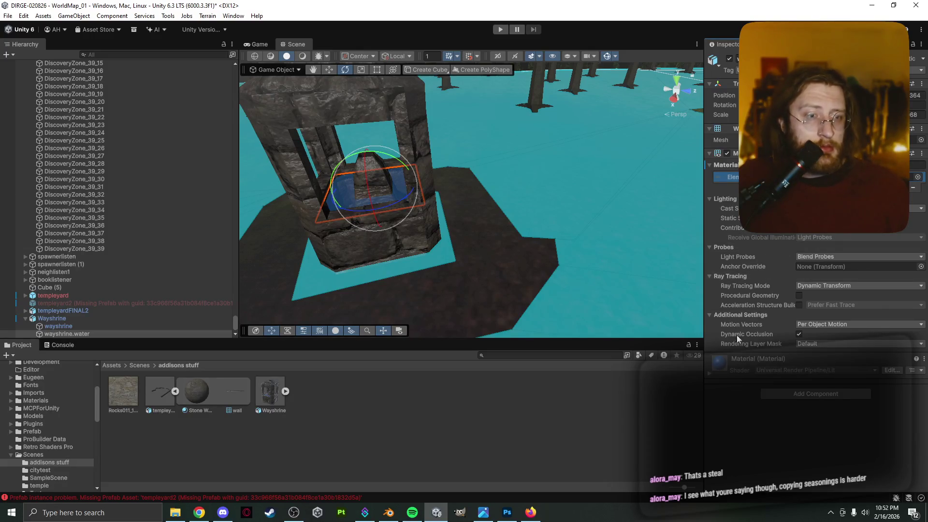
Step: Add a Light component to the wayshrine water object by searching 'light'
click(723, 372)
scroll(738, 383, down, 5)
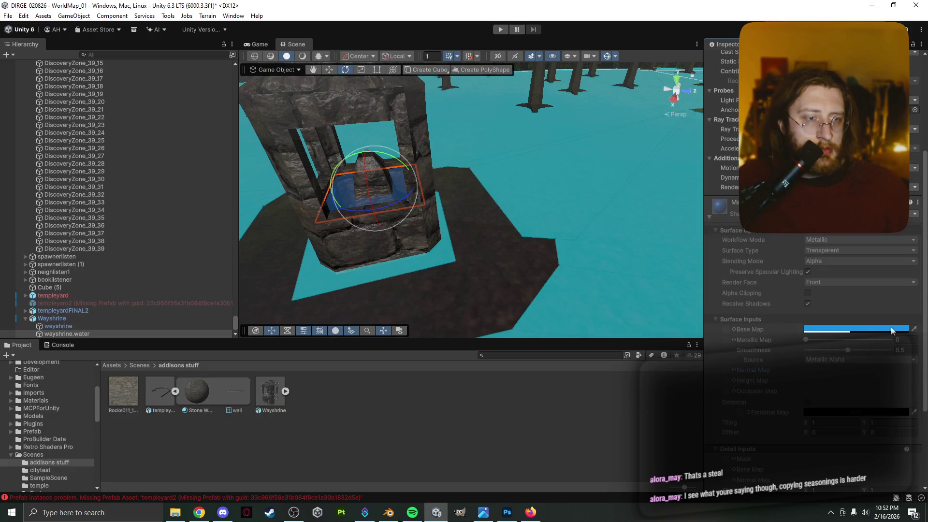
scroll(842, 341, down, 5)
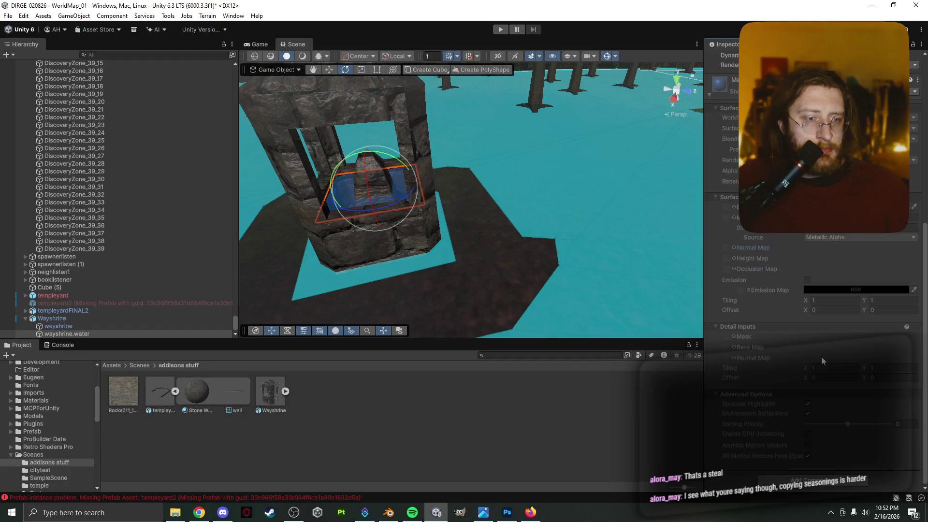
click(818, 482)
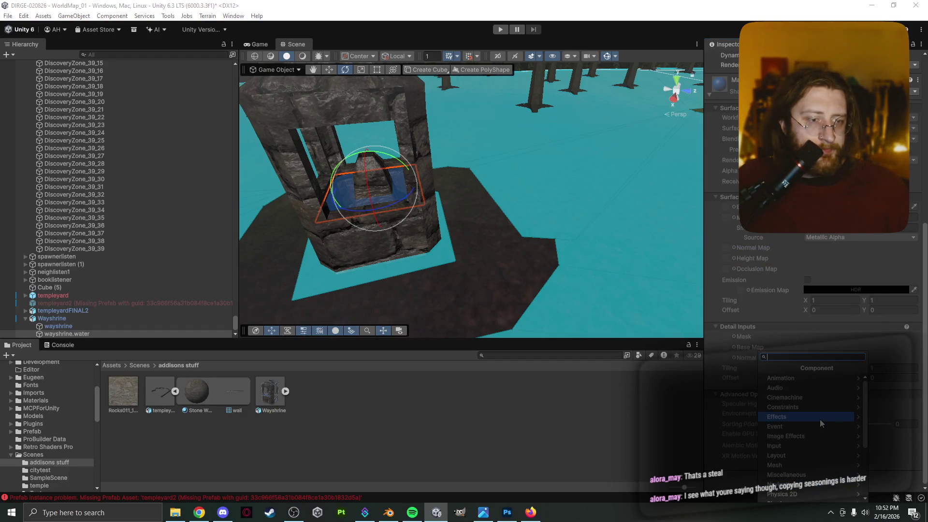
click(860, 417)
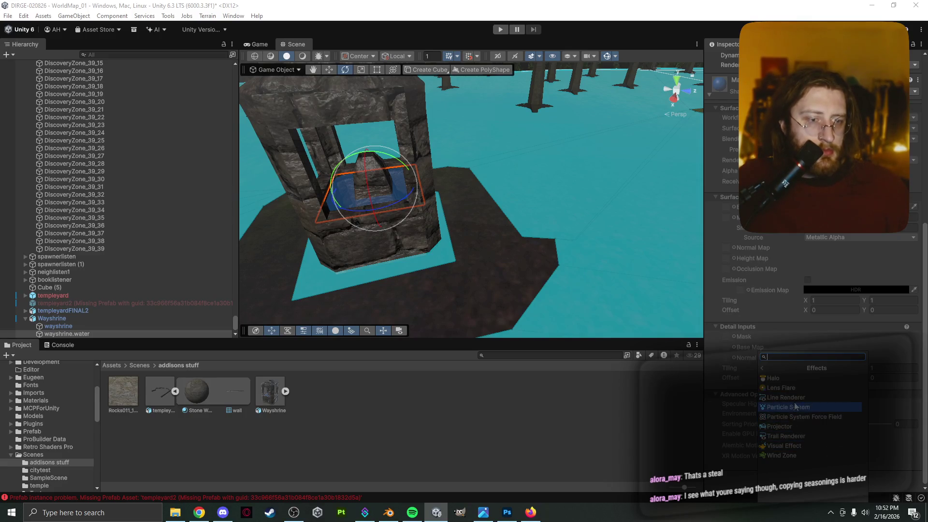
click(766, 368)
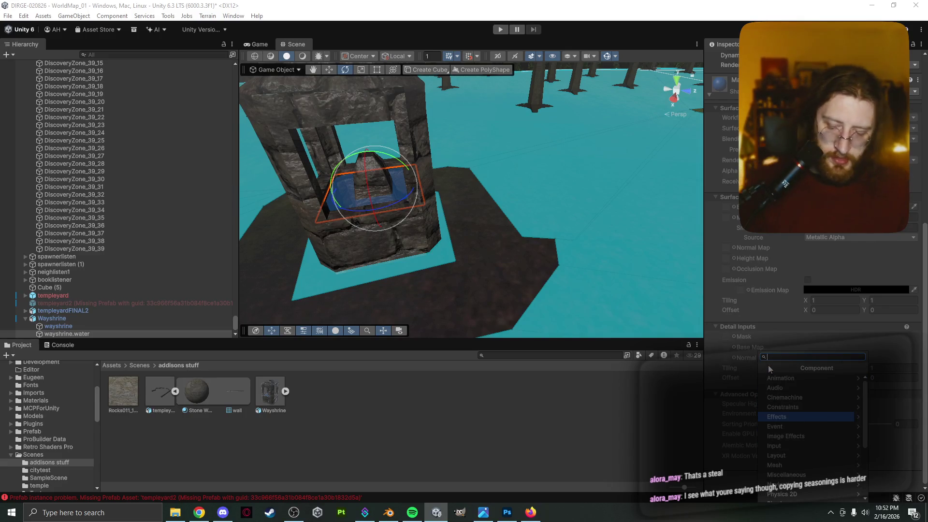
text(emm)
key(BackSpace)
key(BackSpace)
key(BackSpace)
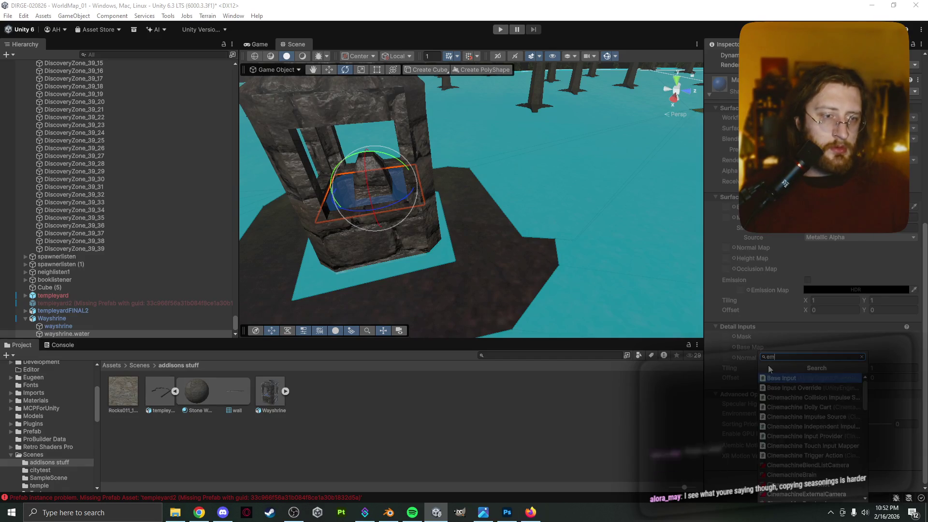
text(light)
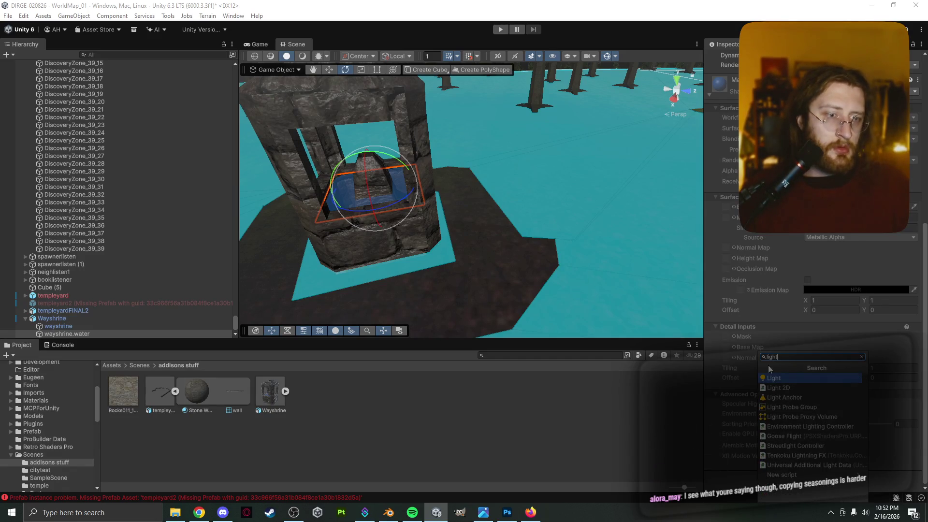
click(802, 379)
Step: Dock the Scene view beside the Hierarchy so the Scene and Game views sit side by side
mouse_move(494, 238)
alt+mouse_down()
mouse_move(537, 236)
mouse_move(467, 211)
mouse_move(504, 217)
alt+mouse_up()
scroll(504, 216, up, 3)
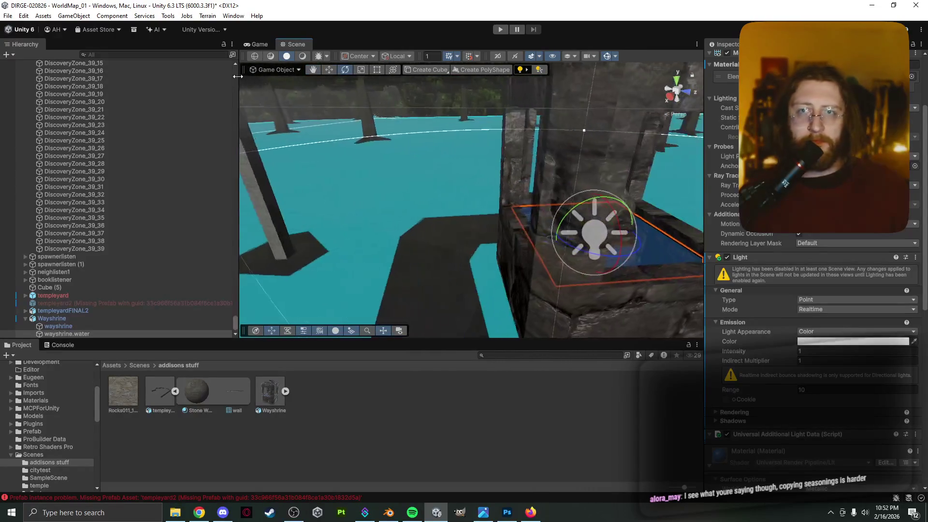
scroll(441, 169, up, 3)
alt+drag(441, 169, 428, 165)
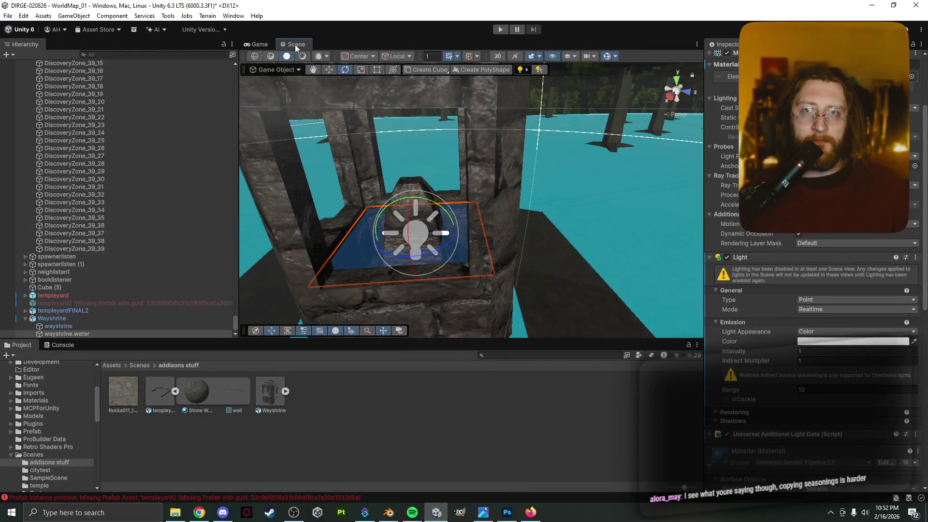
mouse_move(295, 45)
mouse_down()
mouse_move(167, 56)
mouse_move(88, 45)
mouse_up()
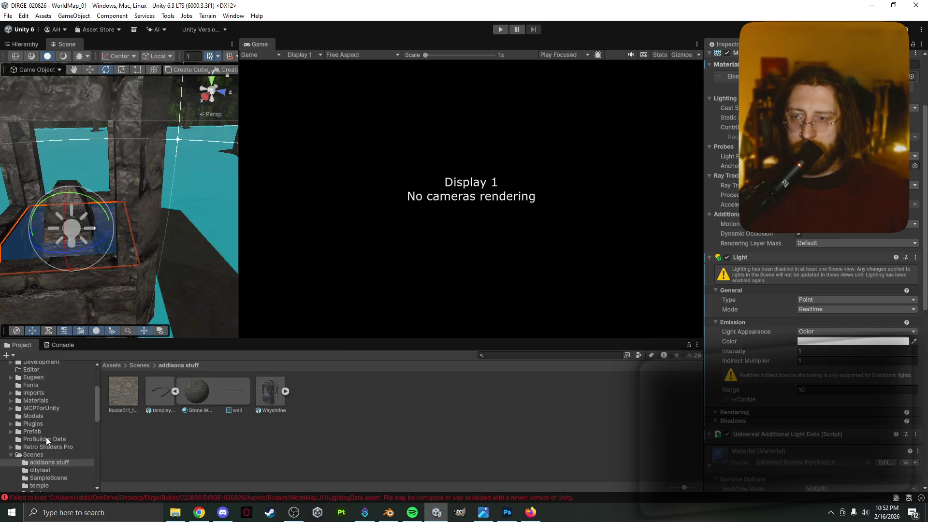
Step: Open the MainMenu scene from the Scenes folder in the Project window
click(46, 452)
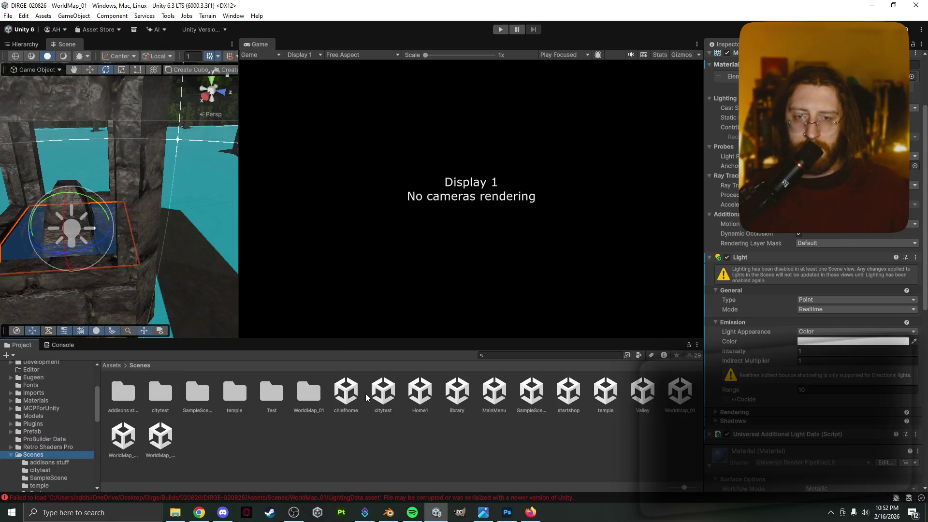
click(486, 392)
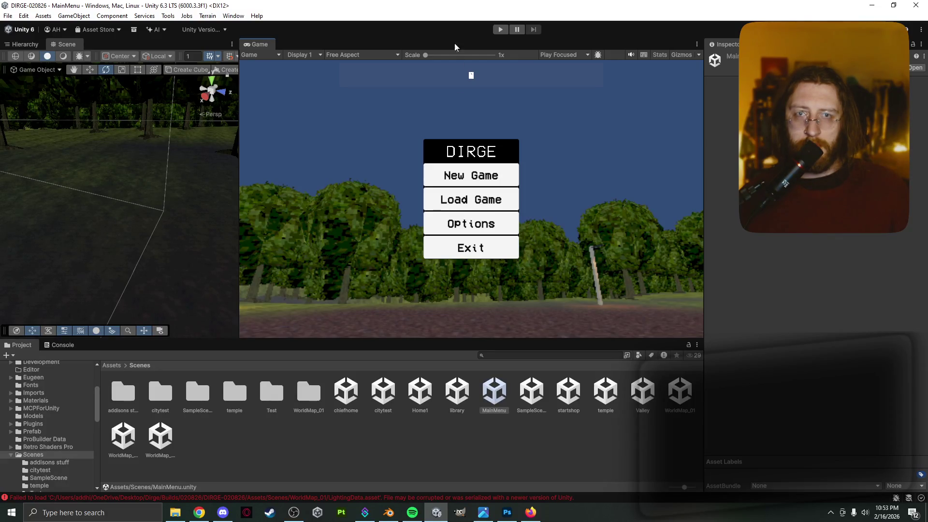
Step: Enter play mode, back out of loading the autosave, and start the game from the DIRGE menu
click(502, 31)
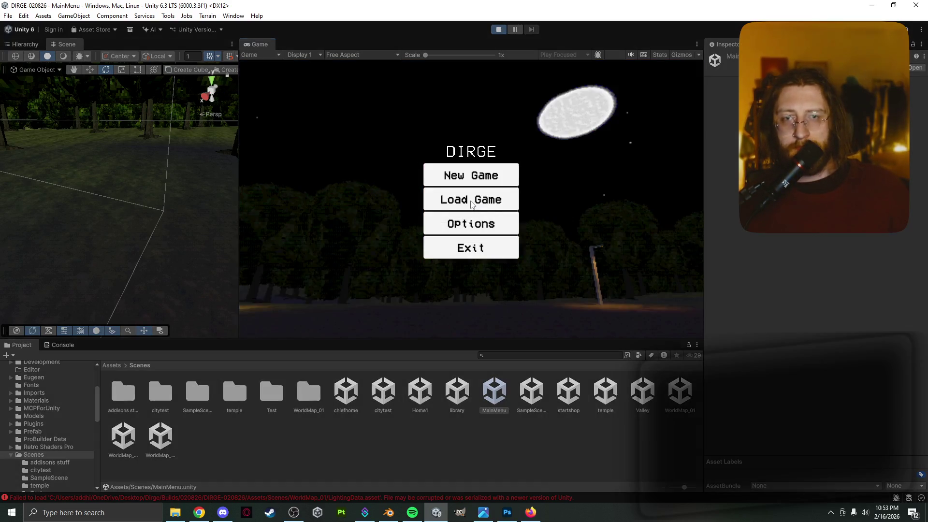
click(471, 203)
click(473, 186)
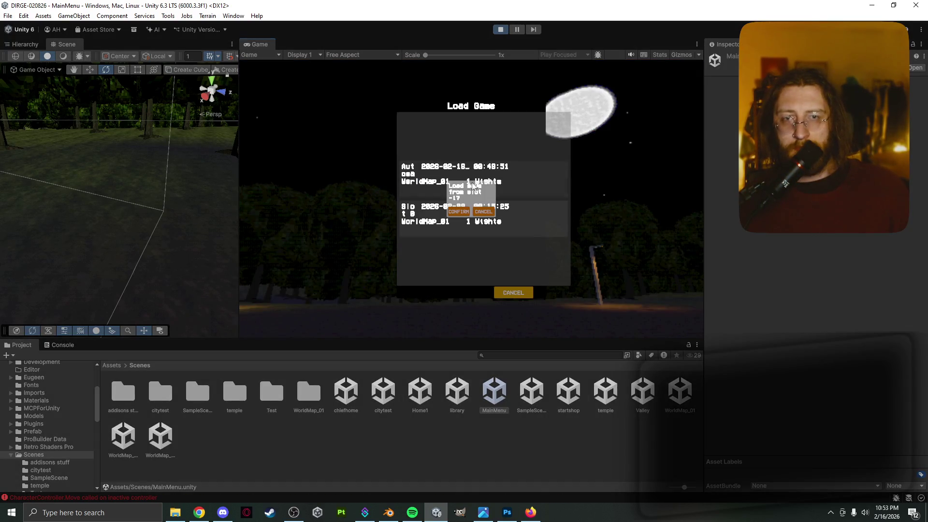
click(459, 213)
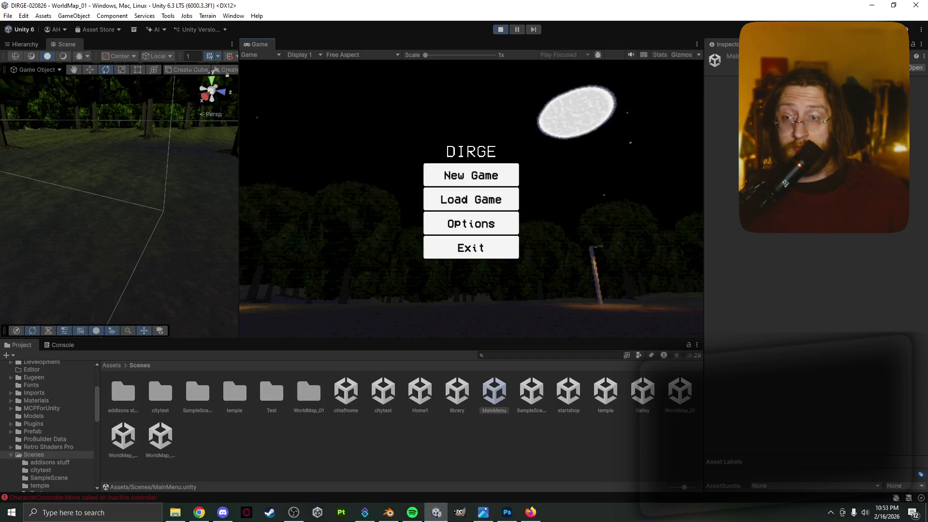
key(Return)
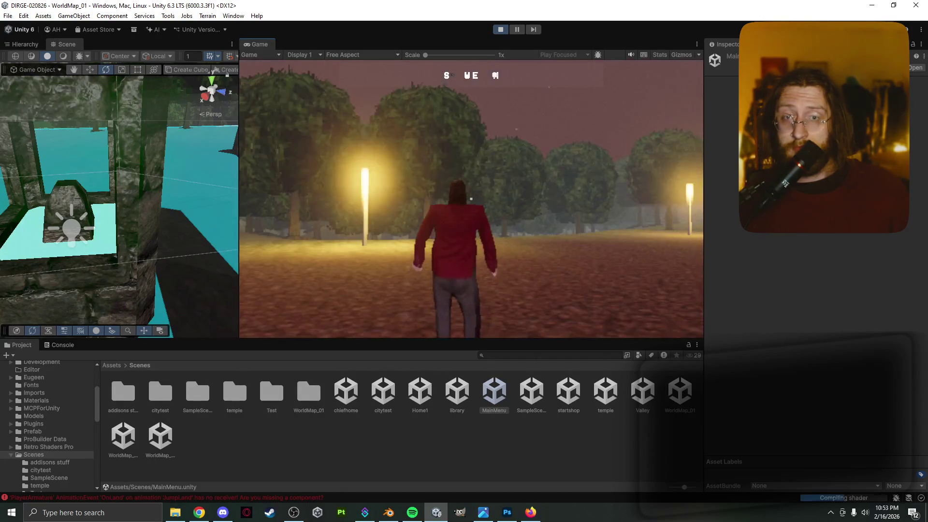
Step: Walk the character past the lamp posts and around the stone wayshrine, then free the cursor
key(w)
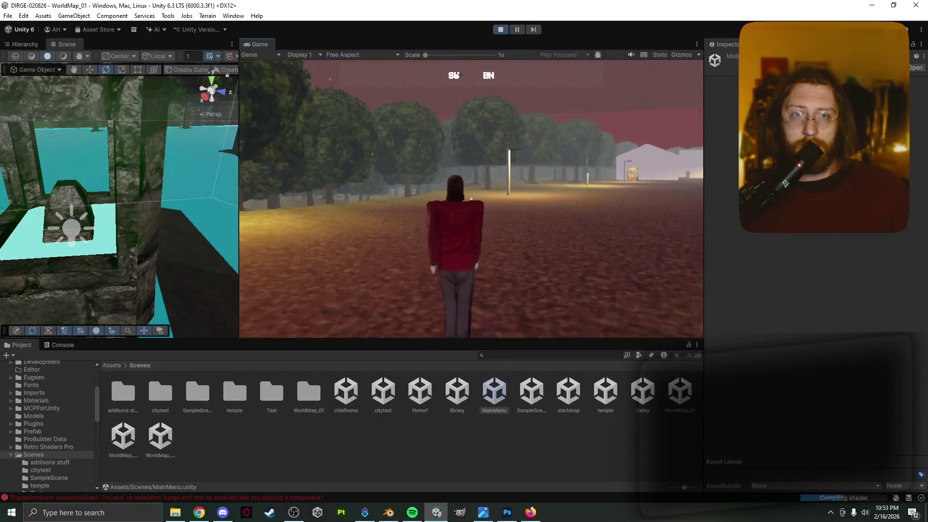
key(w)
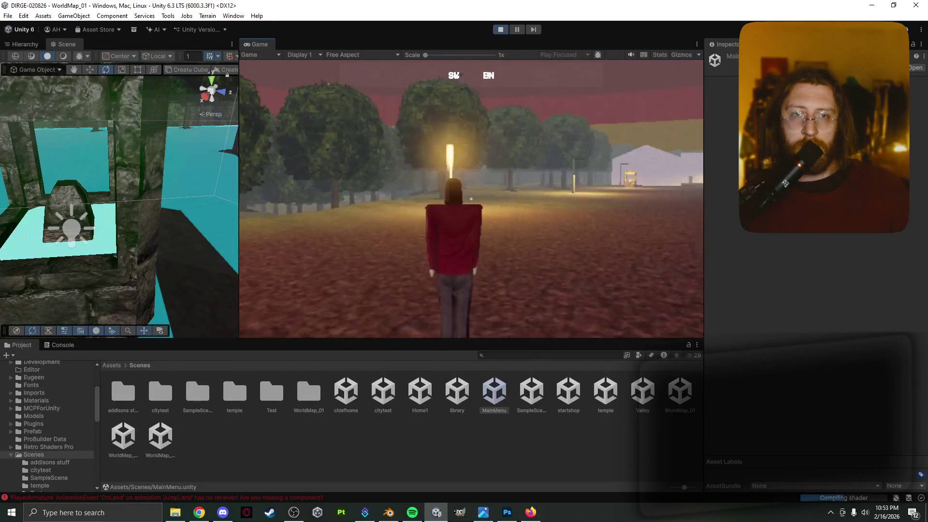
key(w)
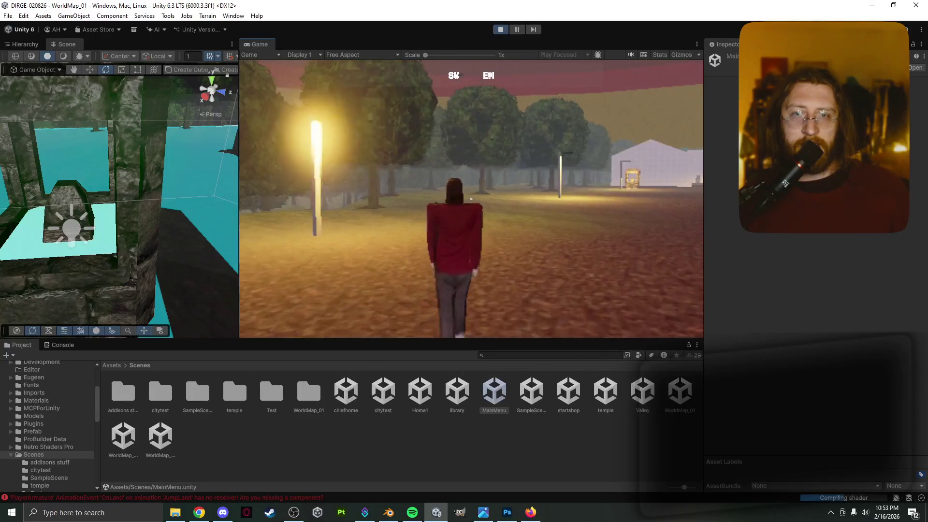
key(w)
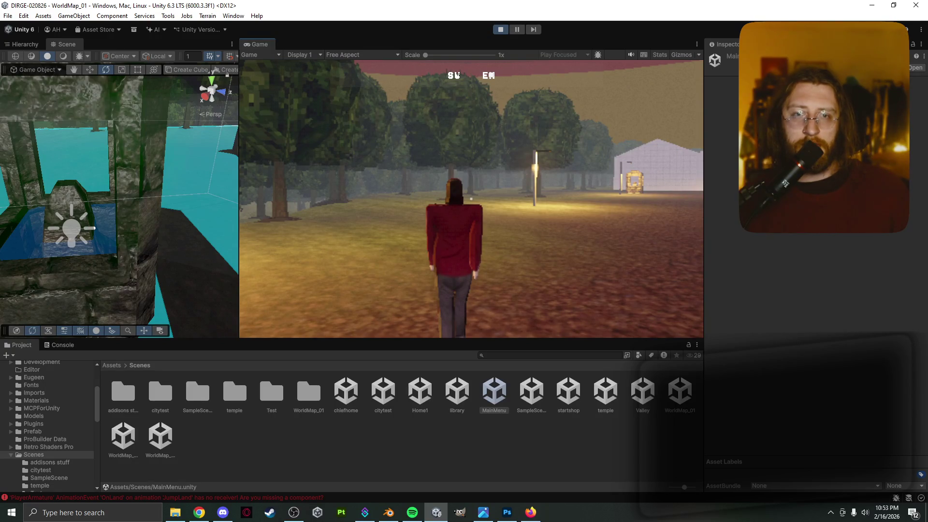
key(w)
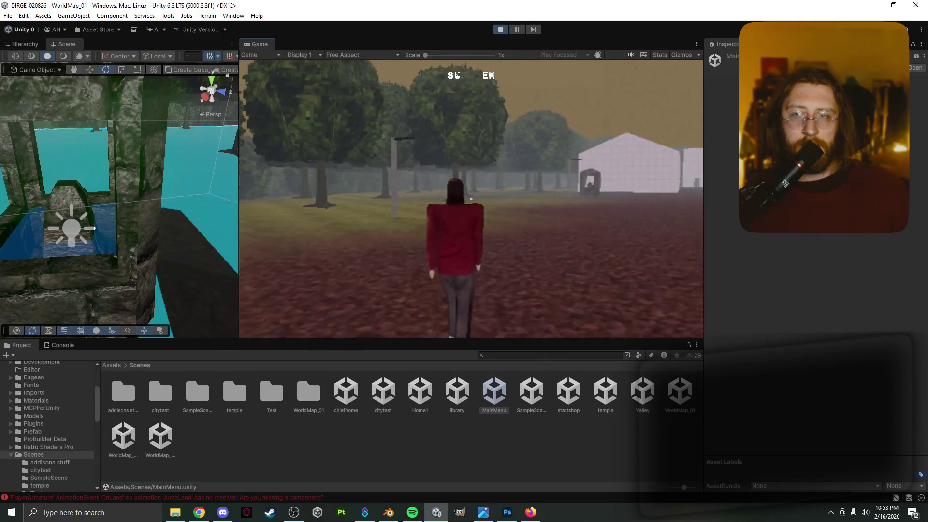
key(w)
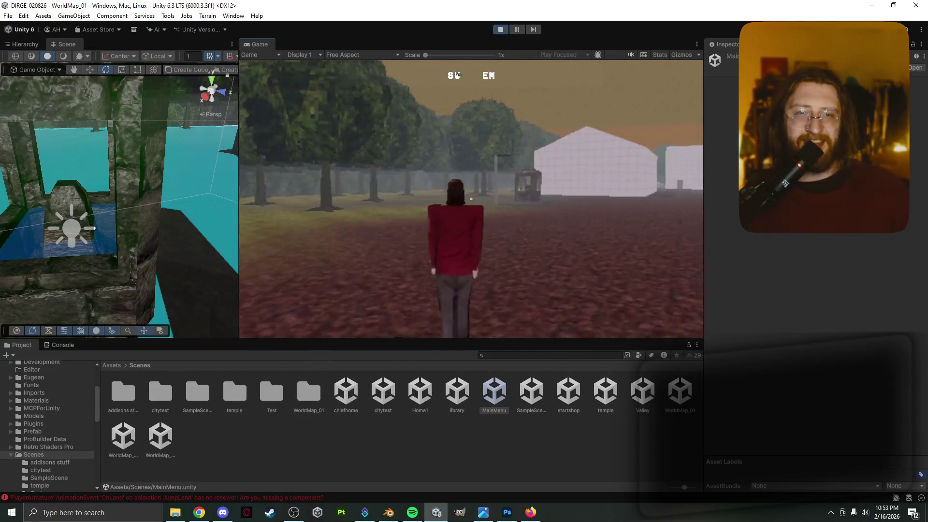
key(w)
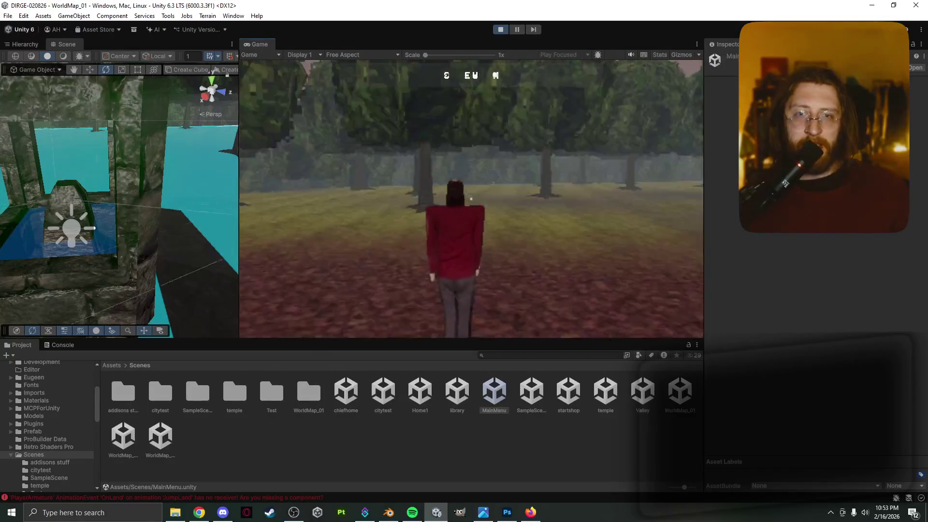
key(w)
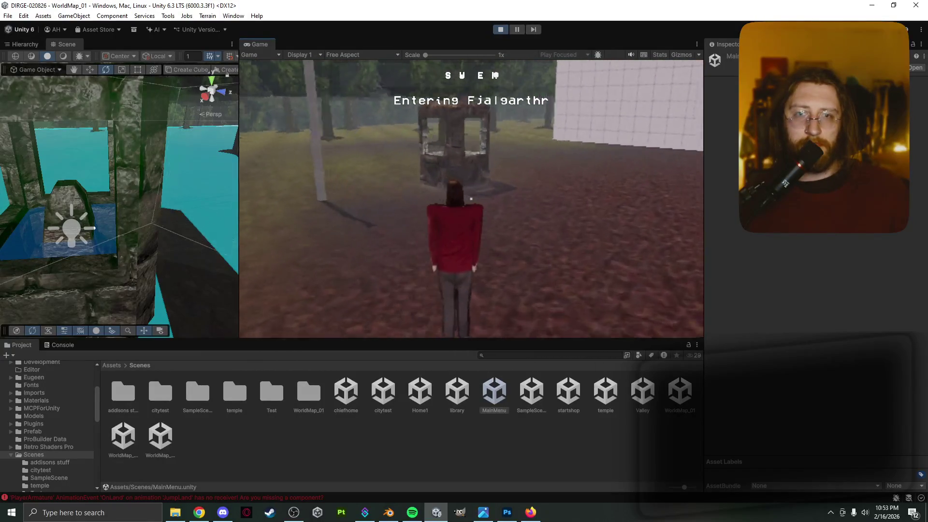
key(w)
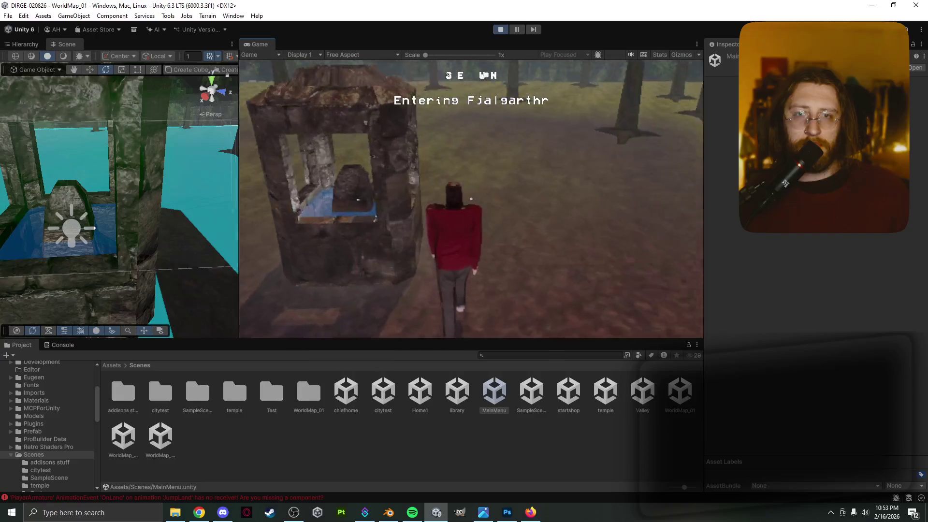
key(w)
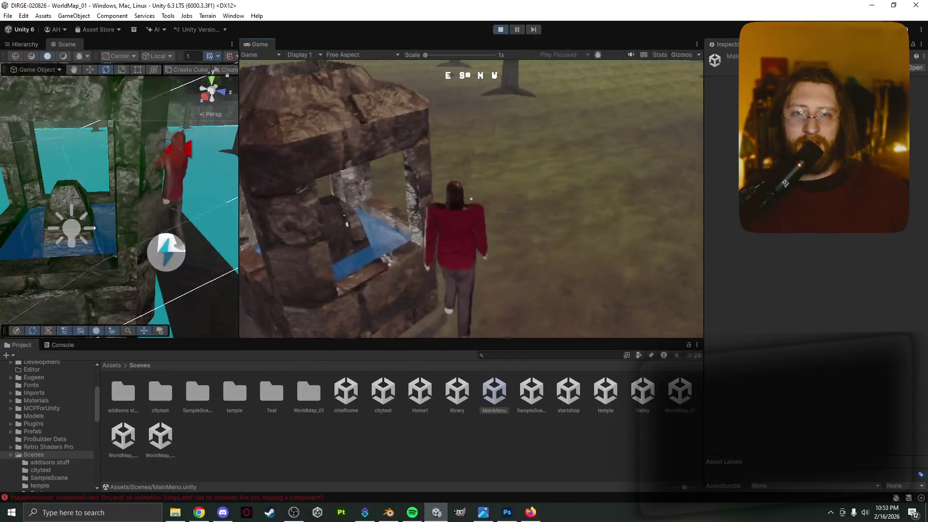
key(w)
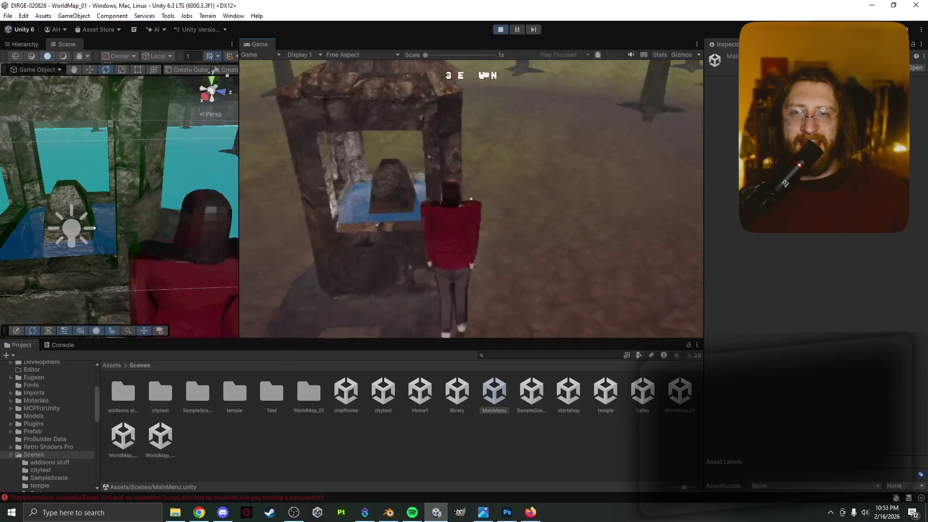
key(w)
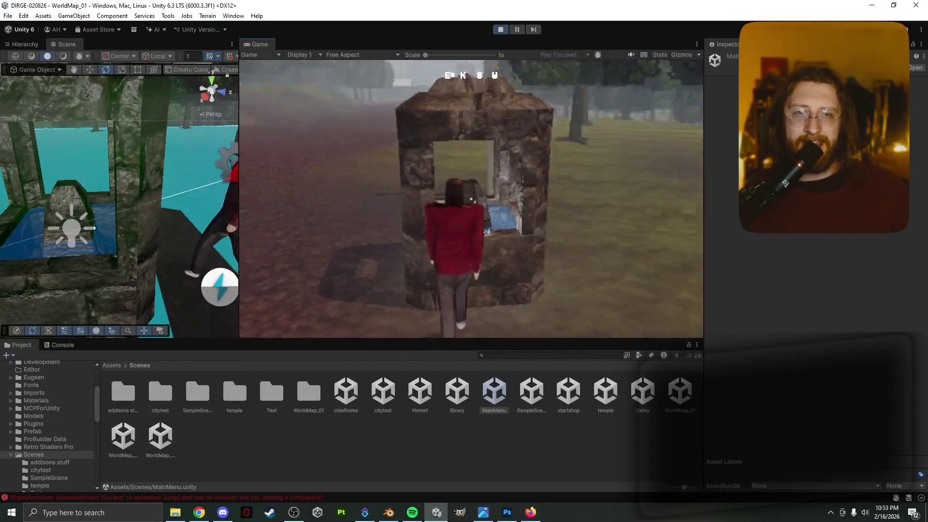
key(w)
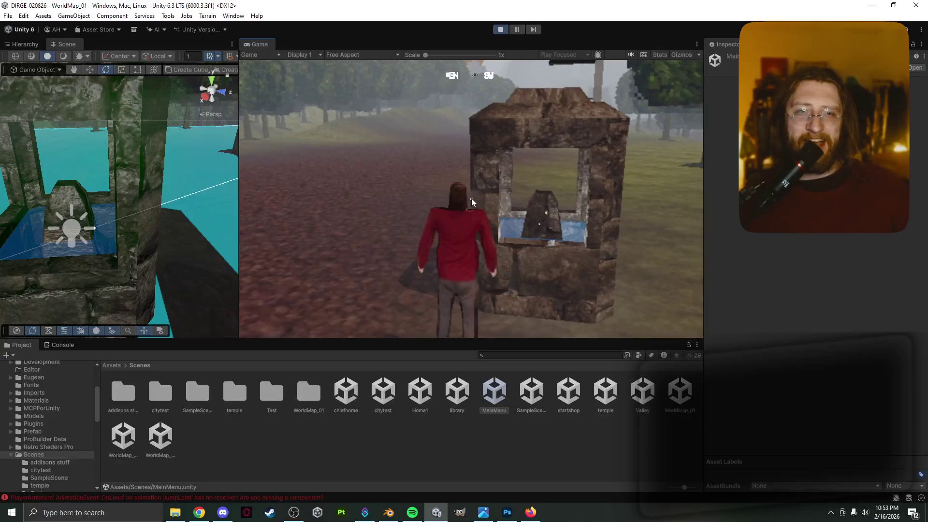
key(Escape)
key(Escape)
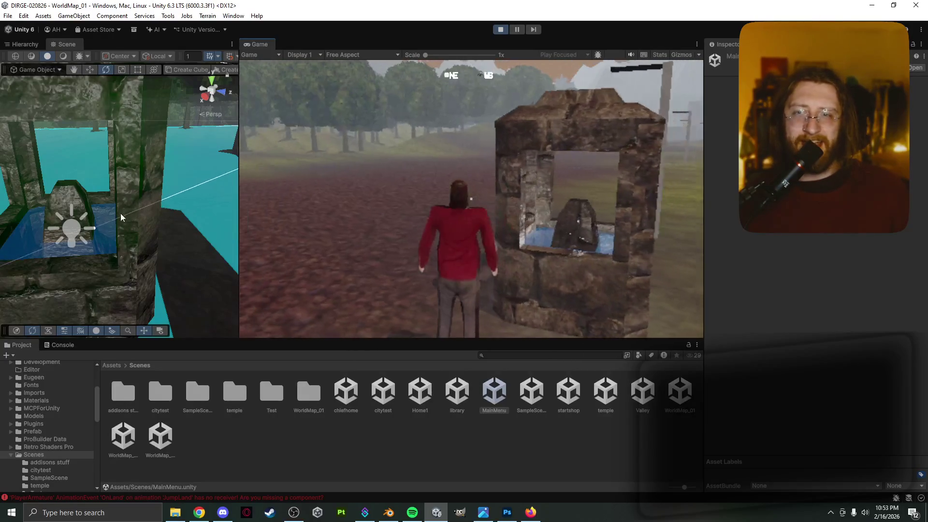
Step: Select the wayshrine's point light and raise its intensity to about 24.1
click(71, 232)
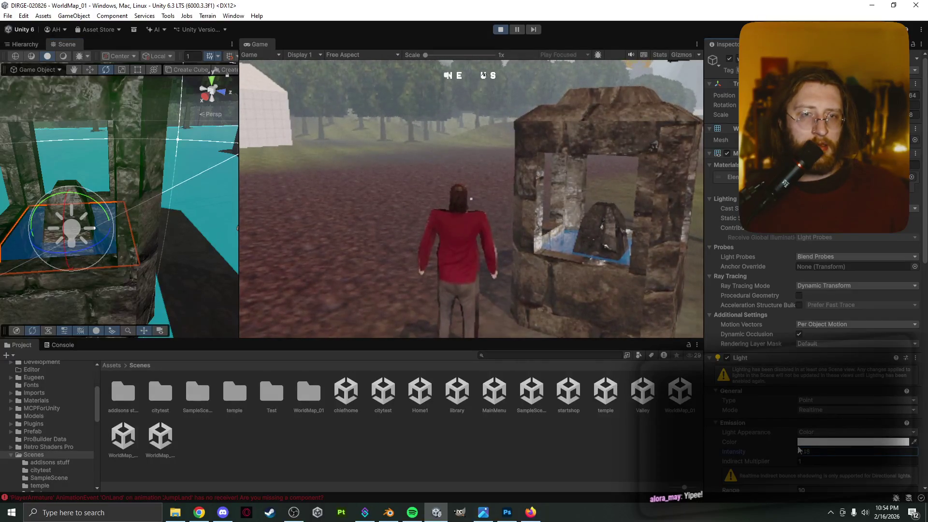
drag(854, 449, 77, 435)
drag(134, 435, 277, 453)
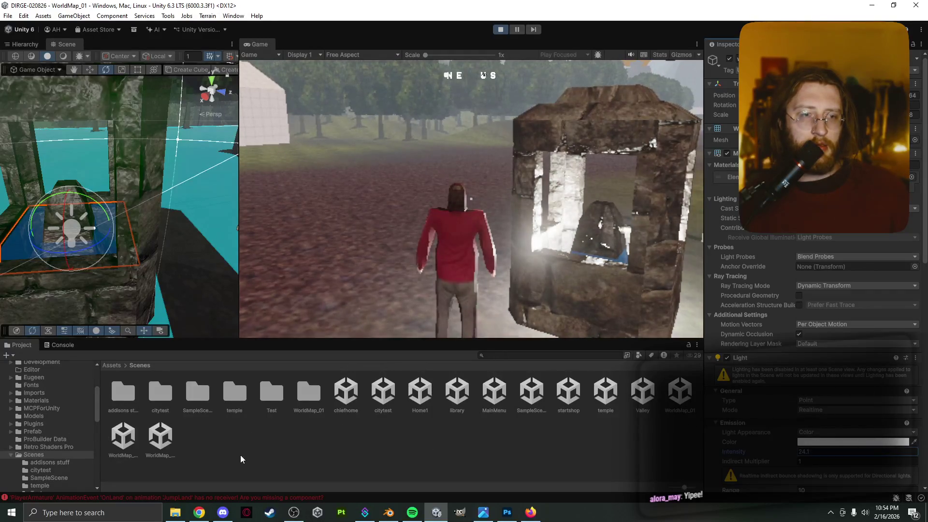
Step: Keep the light in Color mode and pick an orange colour (FFA658)
click(856, 433)
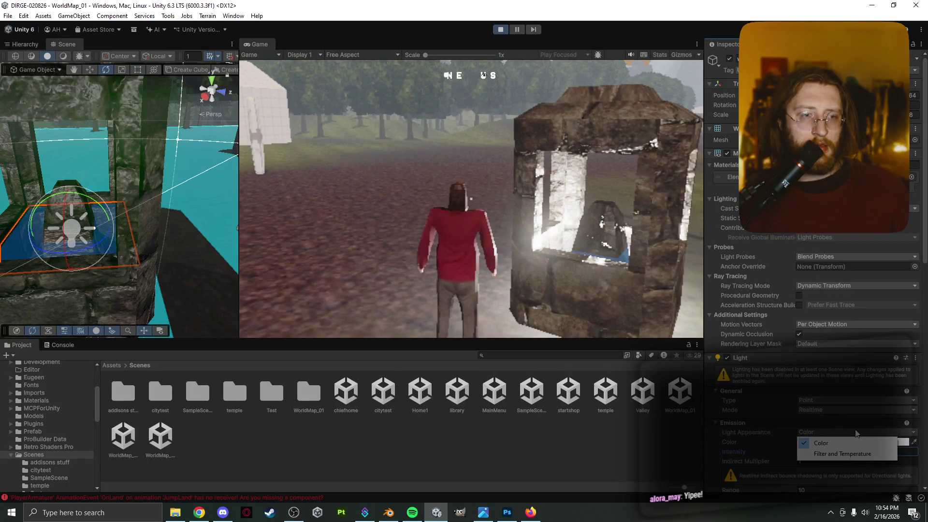
click(789, 445)
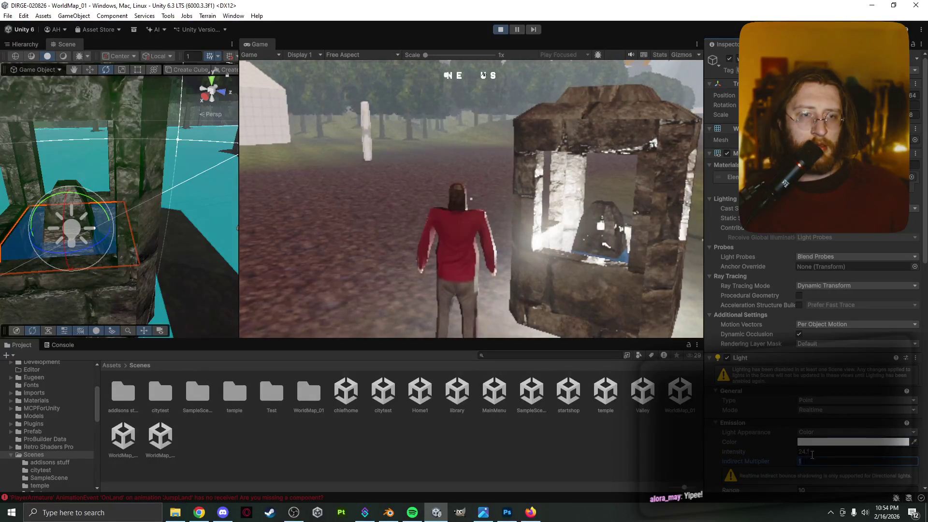
click(808, 443)
mouse_move(850, 298)
mouse_down()
mouse_move(833, 299)
mouse_move(820, 273)
mouse_move(828, 233)
mouse_up()
mouse_move(875, 260)
mouse_down()
mouse_move(871, 236)
mouse_move(889, 234)
mouse_move(910, 263)
mouse_up()
mouse_move(885, 302)
mouse_down()
mouse_move(852, 311)
mouse_move(823, 290)
mouse_move(817, 254)
mouse_move(828, 233)
mouse_move(878, 254)
mouse_up()
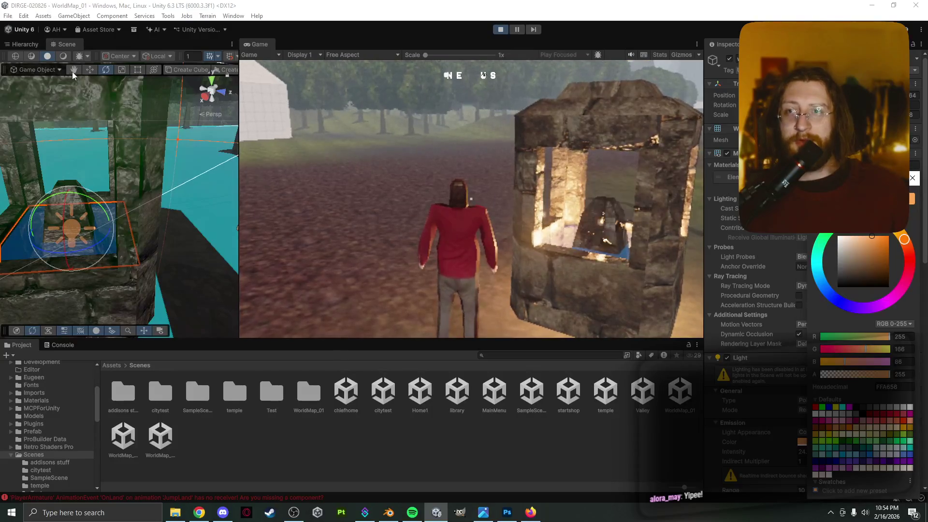
Step: Lower the water plane and its light out of the fire pit inside the wayshrine
click(89, 72)
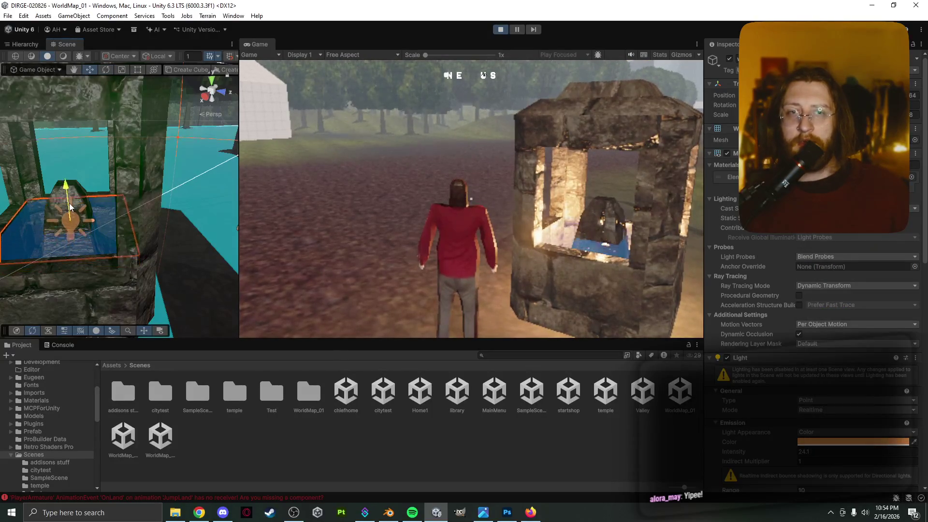
mouse_move(69, 203)
mouse_down()
mouse_move(69, 194)
mouse_move(71, 222)
mouse_move(72, 206)
mouse_up()
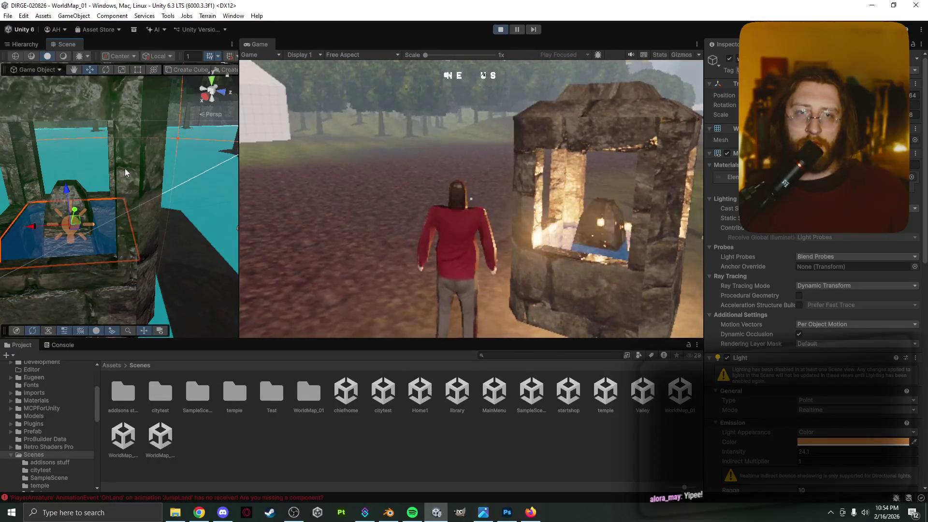
click(71, 227)
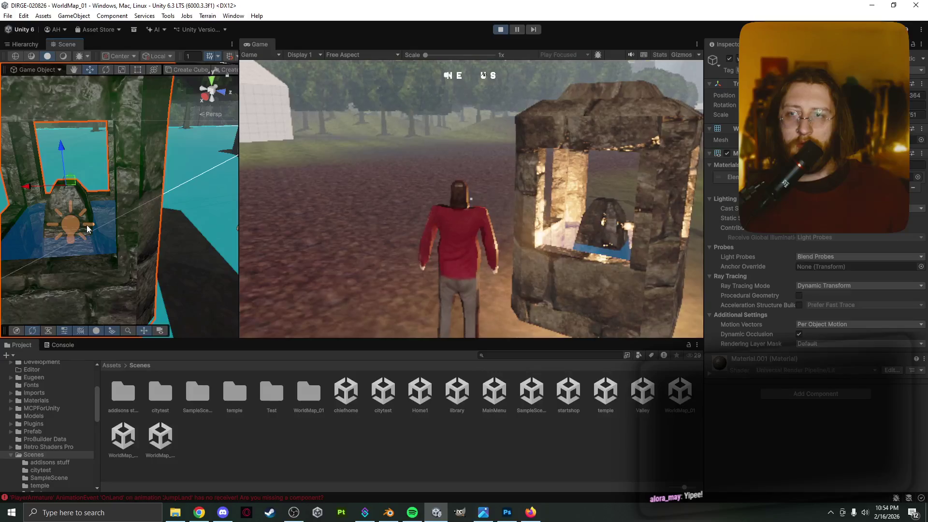
click(86, 225)
key(f)
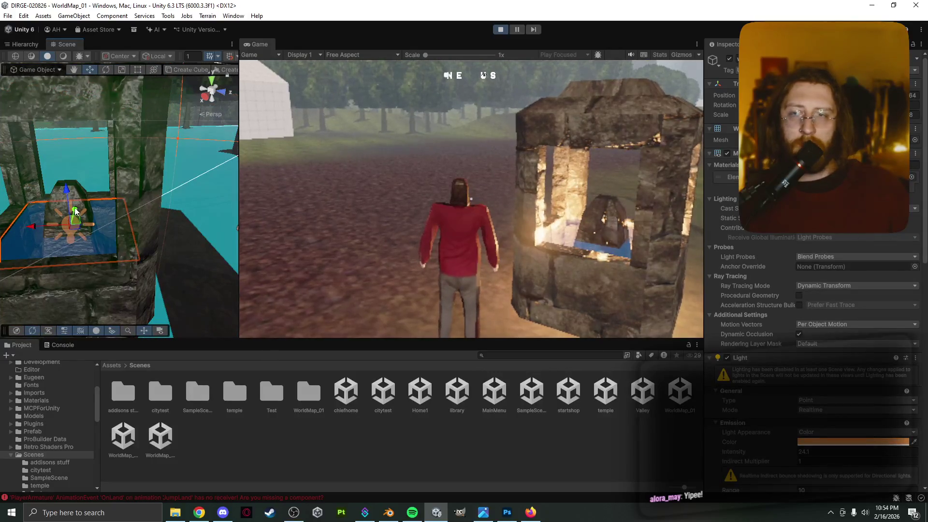
mouse_move(69, 201)
mouse_down()
mouse_move(72, 293)
mouse_move(59, 140)
mouse_move(42, 92)
mouse_move(39, 105)
mouse_move(39, 71)
mouse_move(28, 231)
mouse_move(22, 210)
mouse_up()
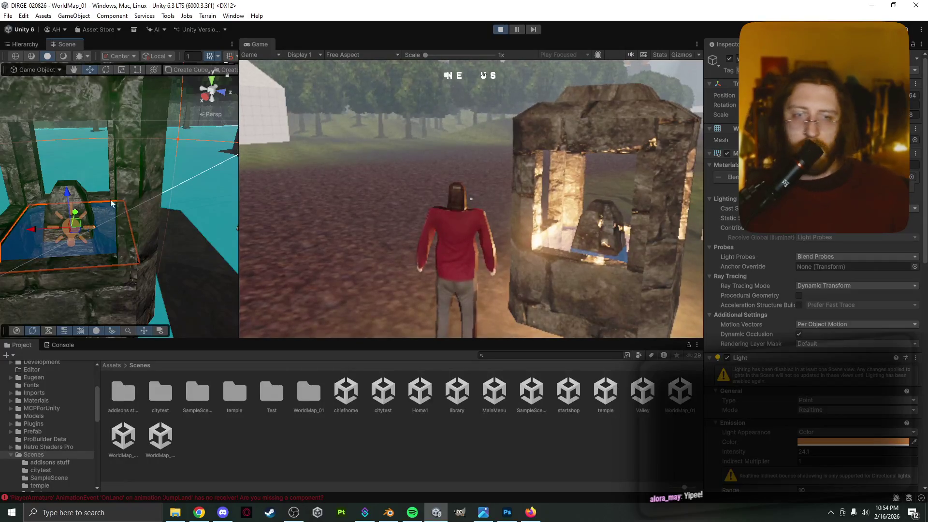
Step: Change the light colour to a golden tone after trying orange and cyan
click(407, 219)
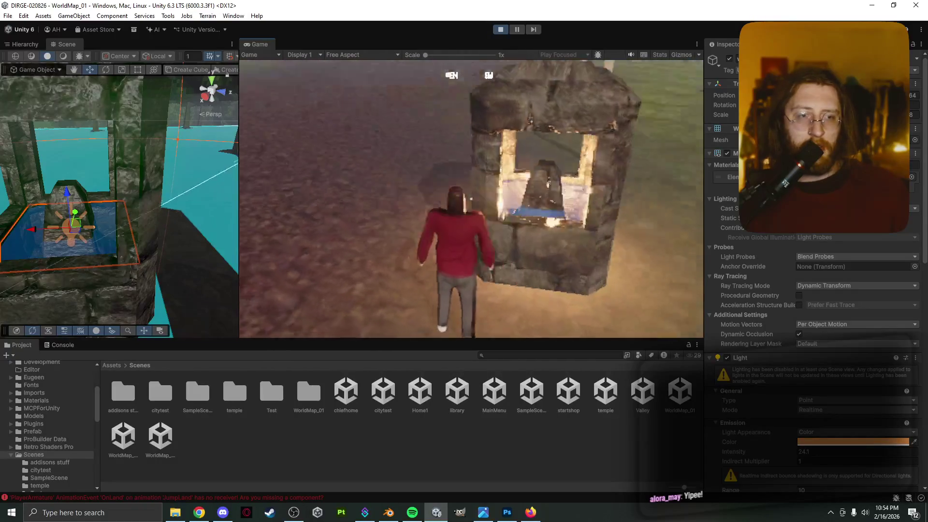
key(Escape)
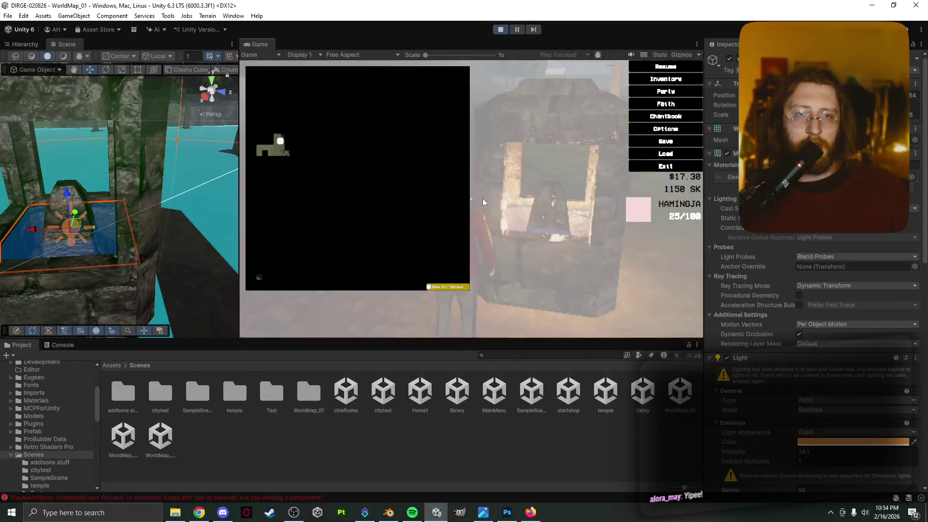
key(Escape)
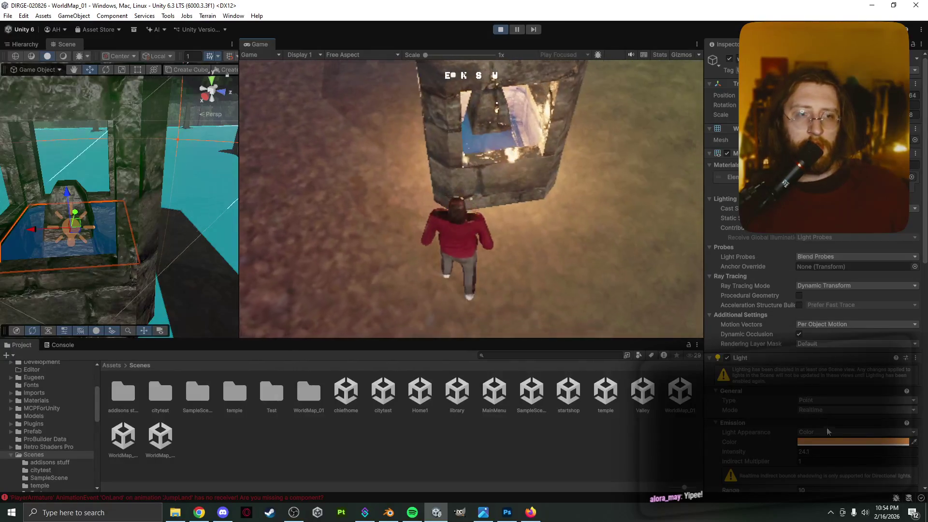
click(832, 443)
mouse_move(858, 258)
mouse_down()
mouse_move(875, 236)
mouse_move(824, 257)
mouse_move(823, 292)
mouse_move(901, 297)
mouse_move(912, 226)
mouse_up()
click(822, 263)
click(472, 194)
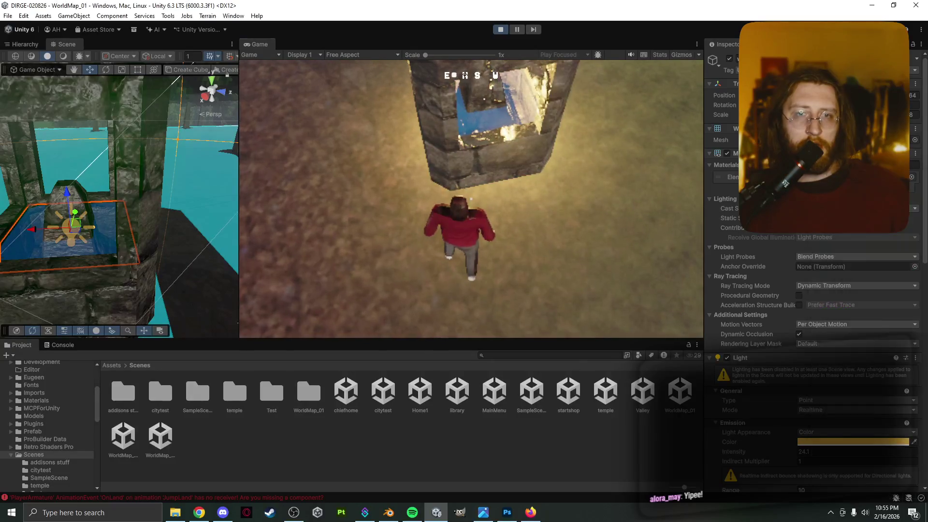
Step: Walk the character up to the wayshrine opening to inspect the golden glow
key(w)
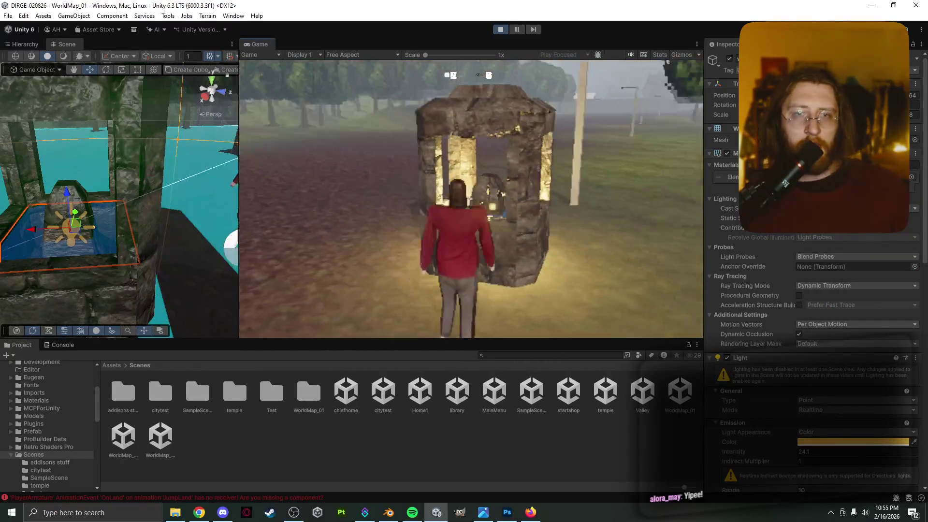
key(w)
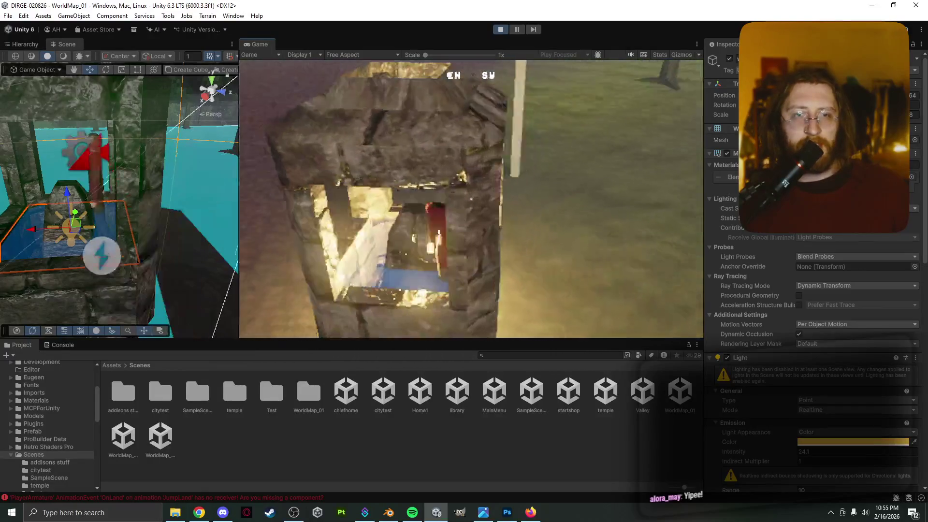
key(w)
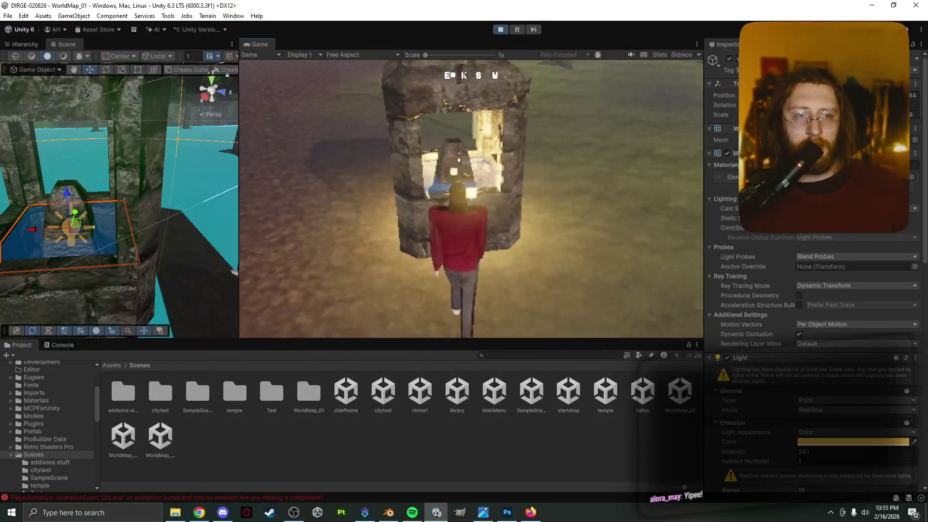
key(w)
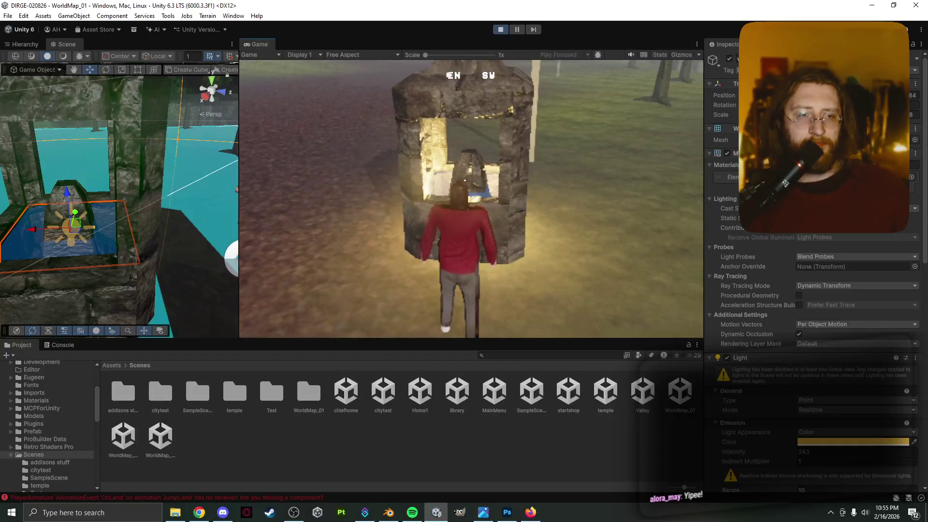
click(833, 401)
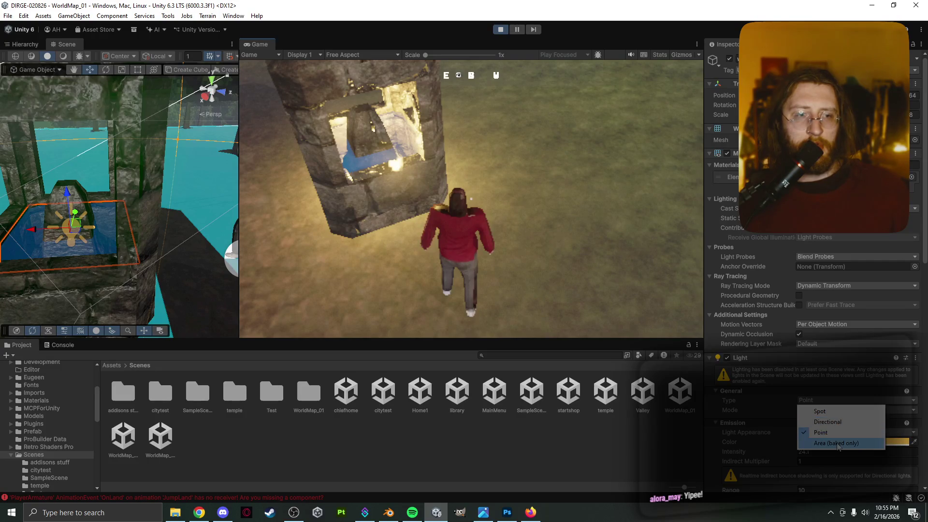
click(834, 423)
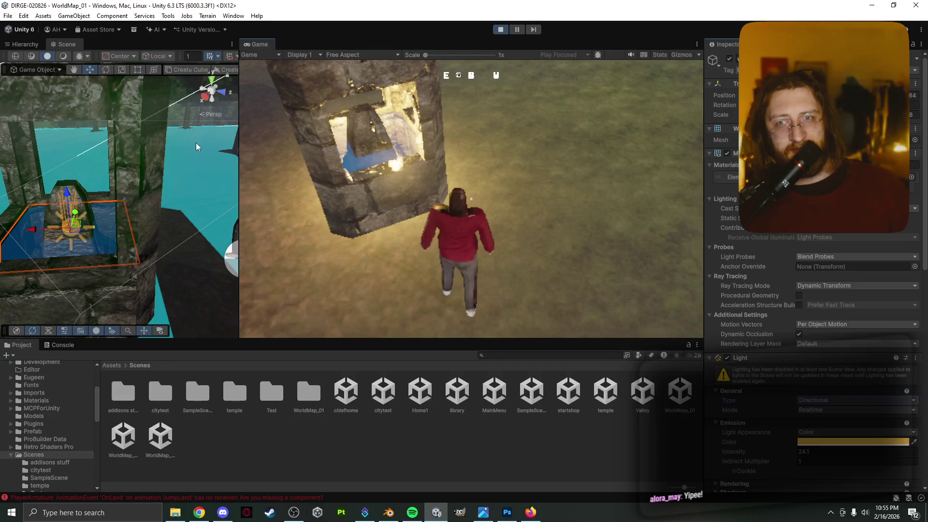
click(251, 178)
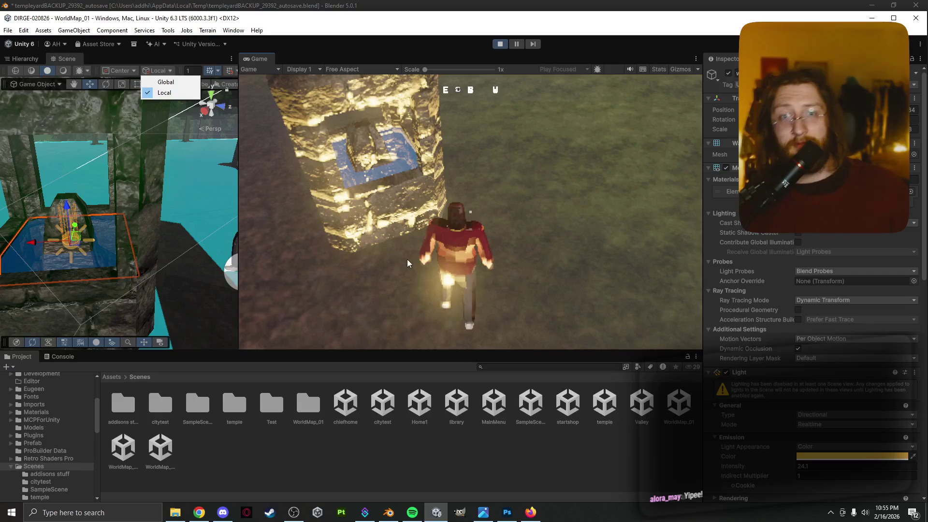
click(292, 27)
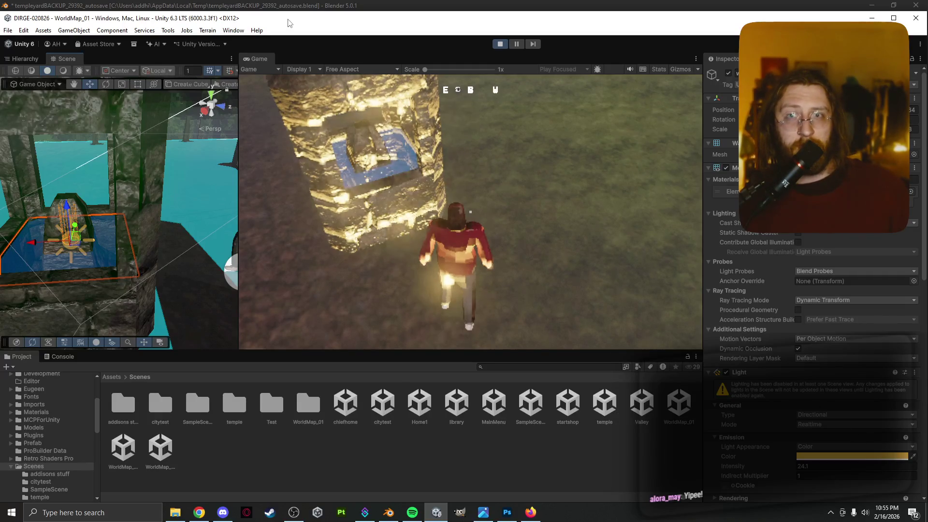
click(851, 415)
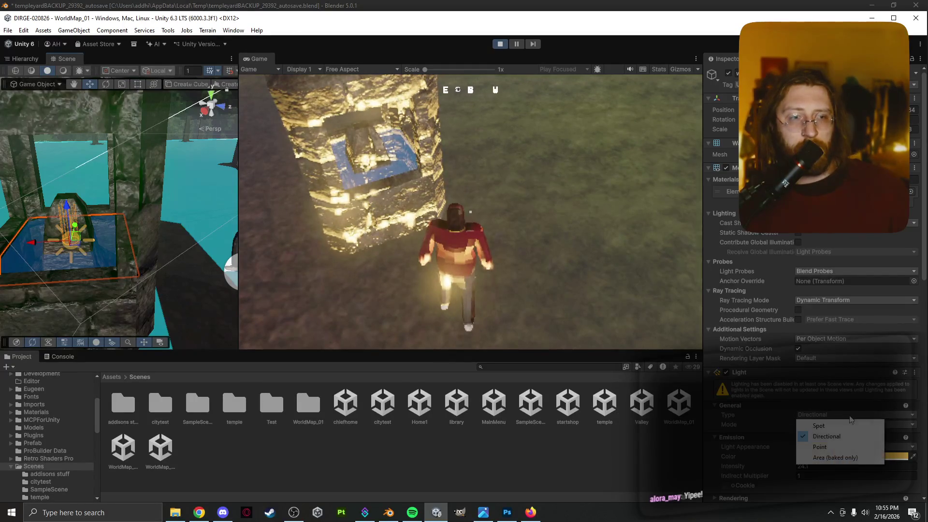
click(847, 448)
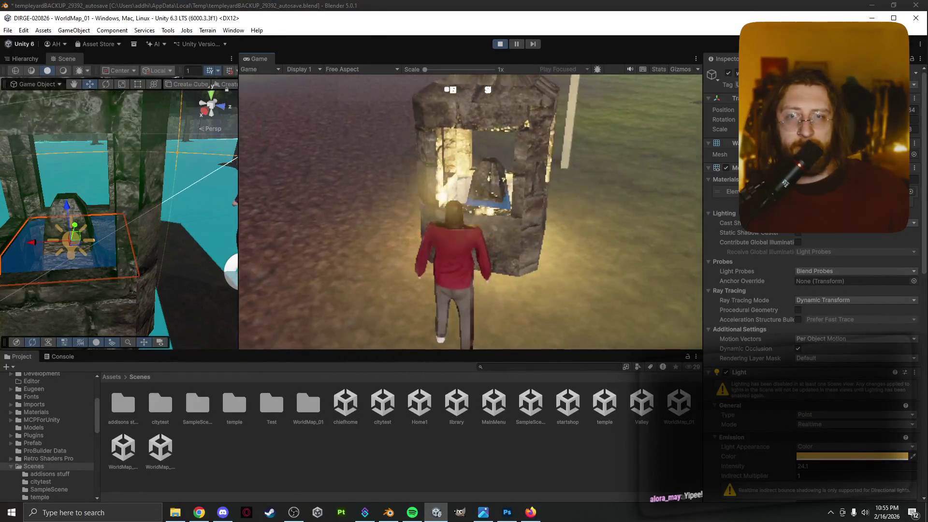
key(Escape)
key(Escape)
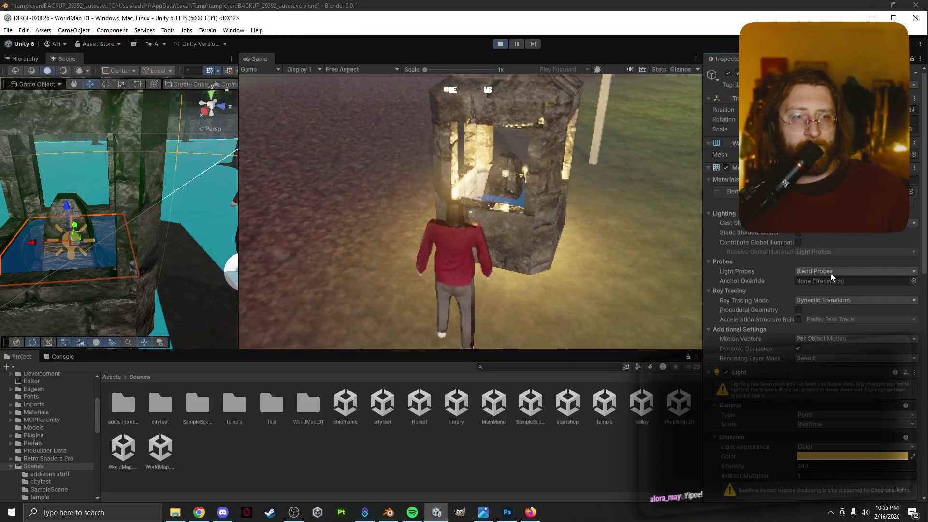
Step: Keep the light Realtime, switch it to Filter and Temperature, and warm it to about 2059 K
scroll(750, 417, down, 5)
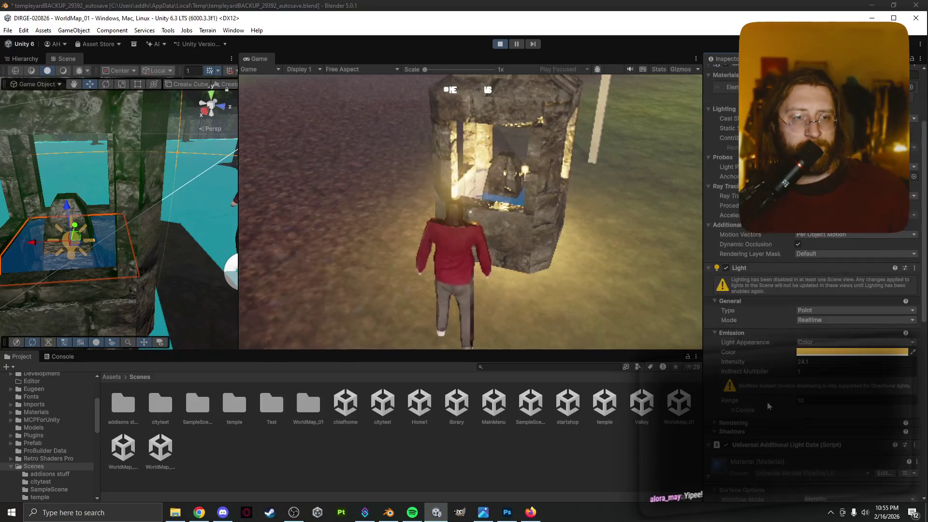
click(800, 321)
click(764, 321)
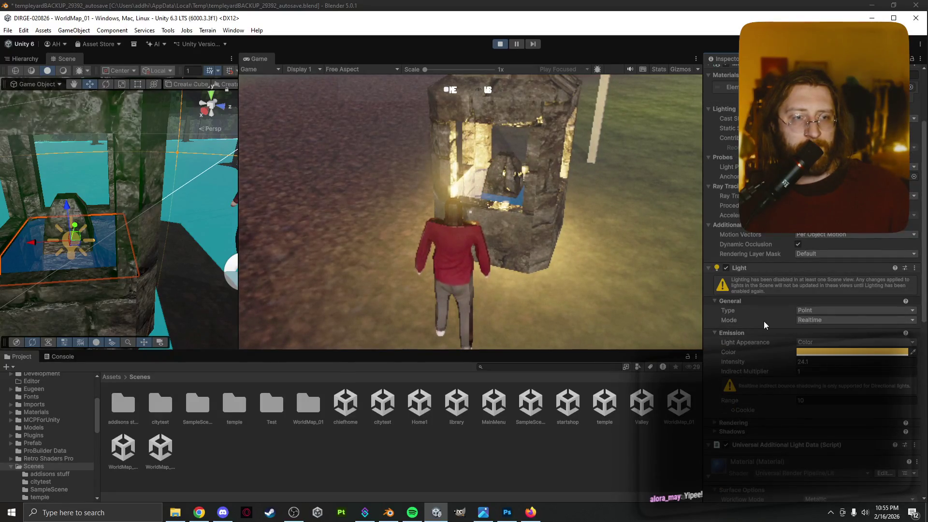
click(819, 342)
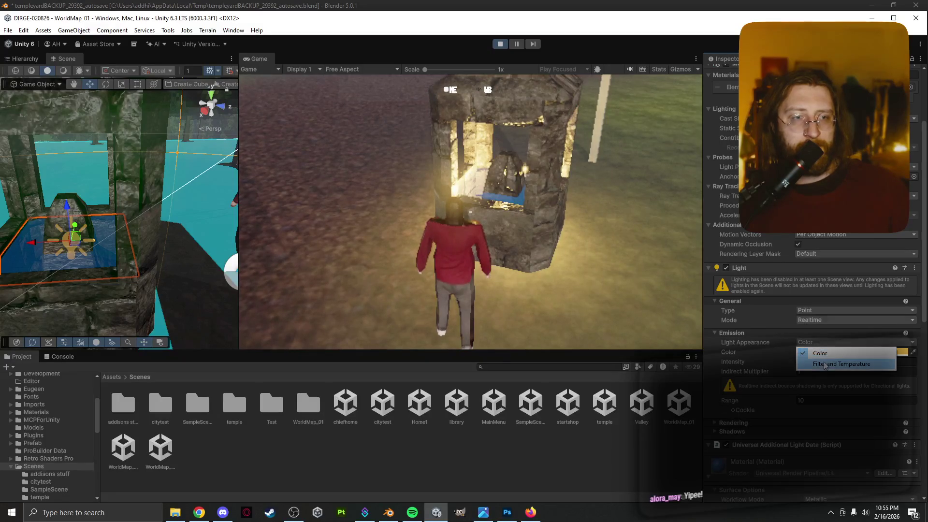
click(822, 362)
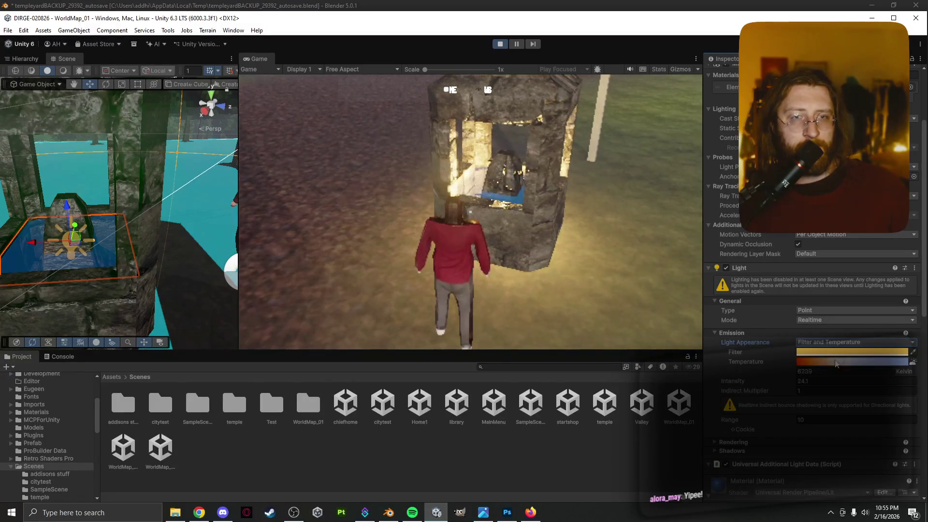
mouse_move(819, 361)
mouse_down()
mouse_move(799, 363)
mouse_move(900, 364)
mouse_move(758, 360)
mouse_move(920, 360)
mouse_move(760, 366)
mouse_up()
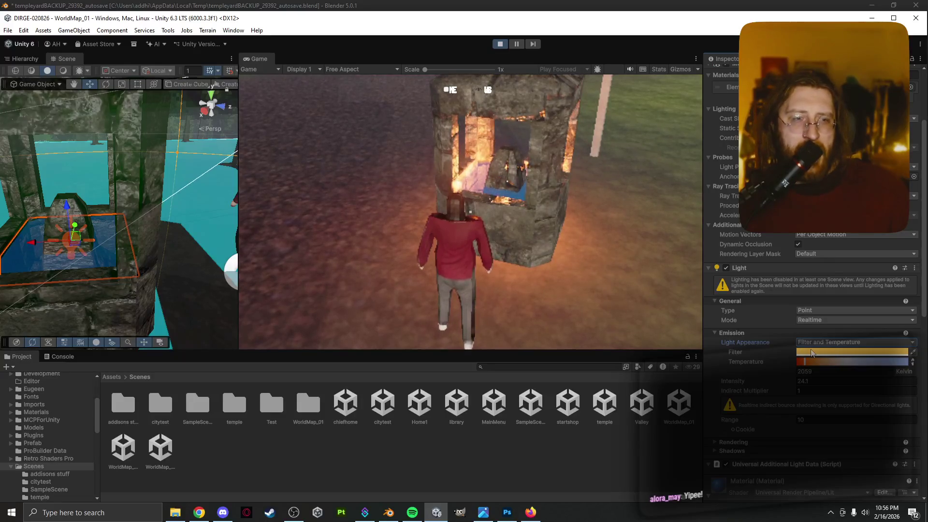
Step: Set the light's filter colour to an orange-red FF897C, then return to the game
click(812, 353)
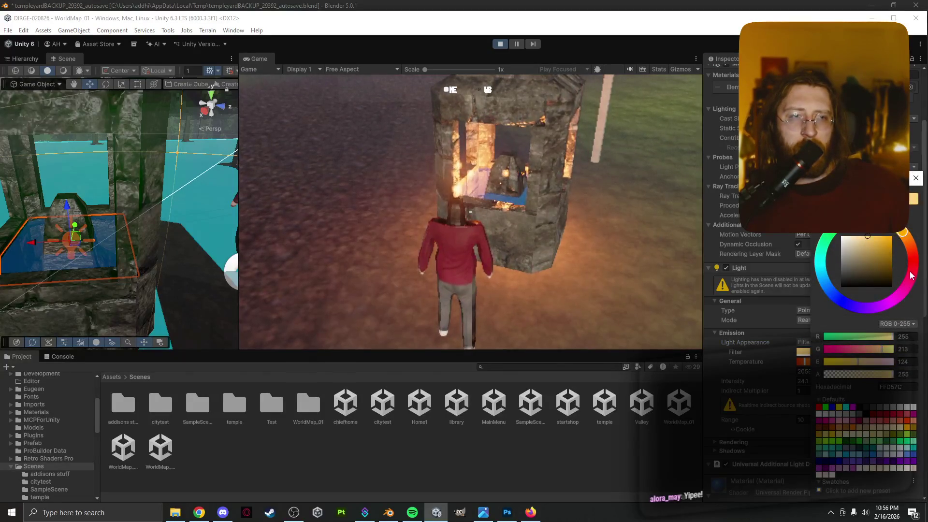
mouse_move(911, 276)
mouse_down()
mouse_move(905, 290)
mouse_move(851, 317)
mouse_up()
drag(807, 284, 807, 255)
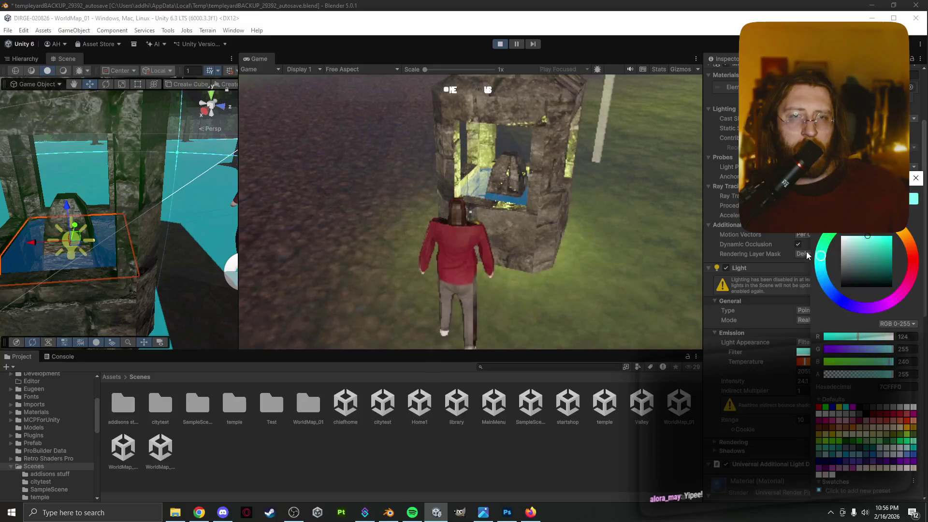
mouse_move(848, 228)
mouse_down()
mouse_move(888, 229)
mouse_move(912, 257)
mouse_up()
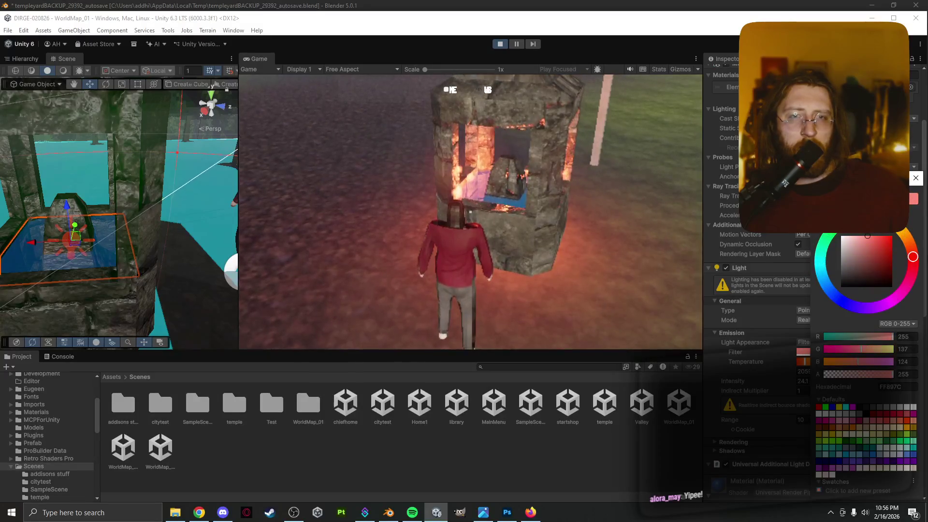
click(669, 276)
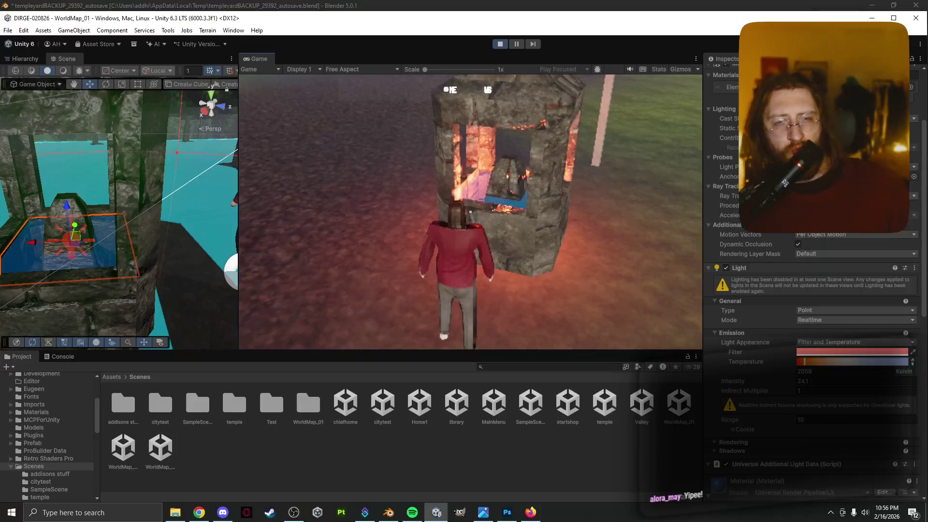
key(Escape)
Step: Toggle the in-game pause menu and resume play
key(Escape)
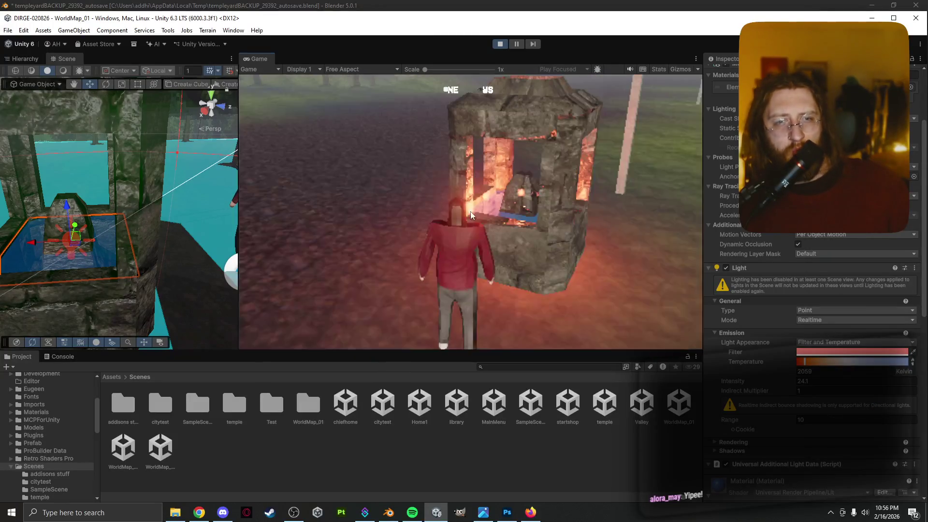
key(Escape)
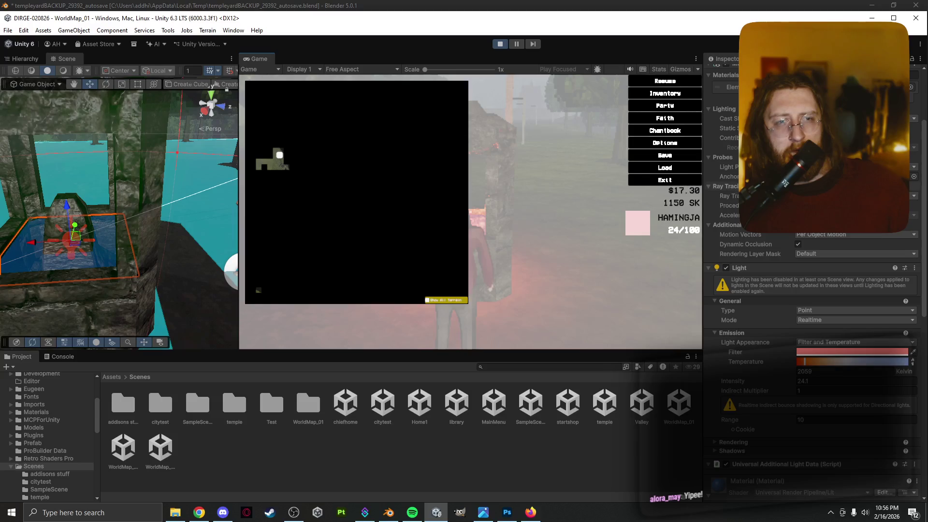
key(Escape)
key(Escape)
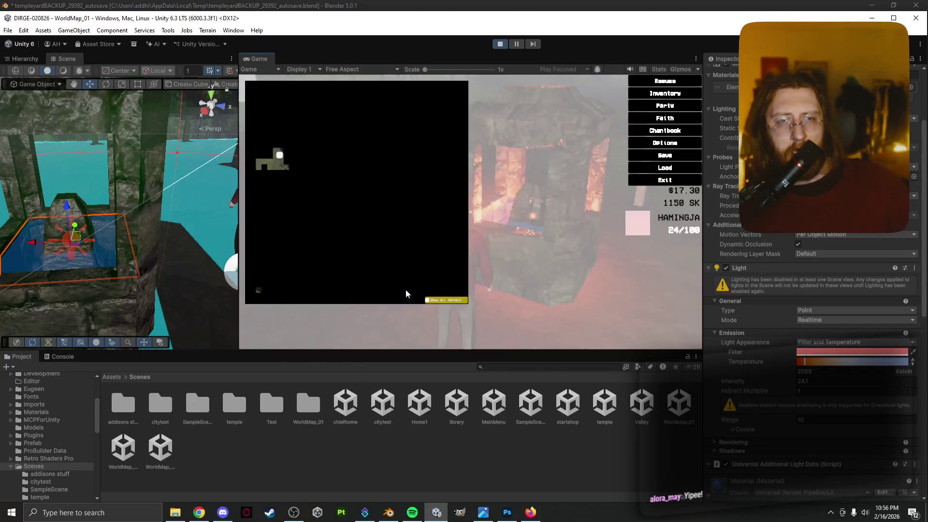
key(Escape)
click(727, 224)
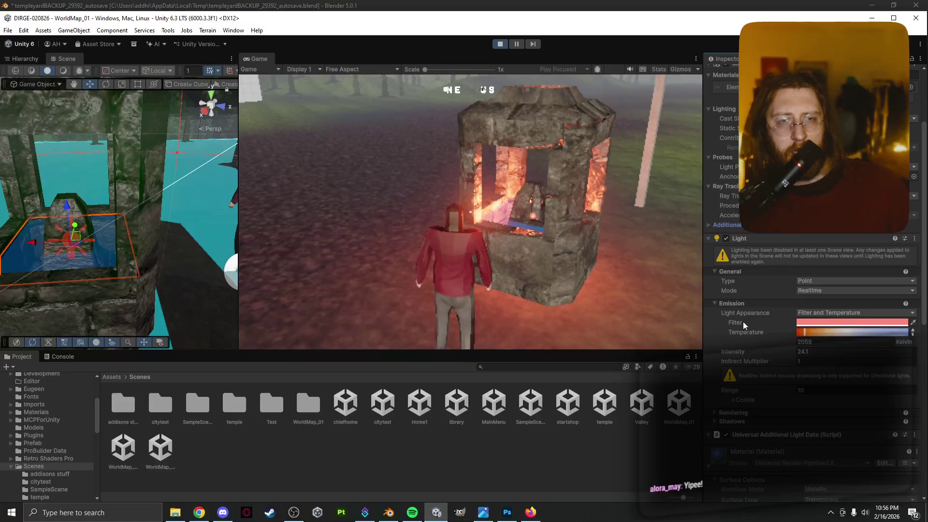
Step: Set the point light's Shadow Type to Hard Shadows after briefly trying Soft Shadows
click(715, 422)
click(831, 433)
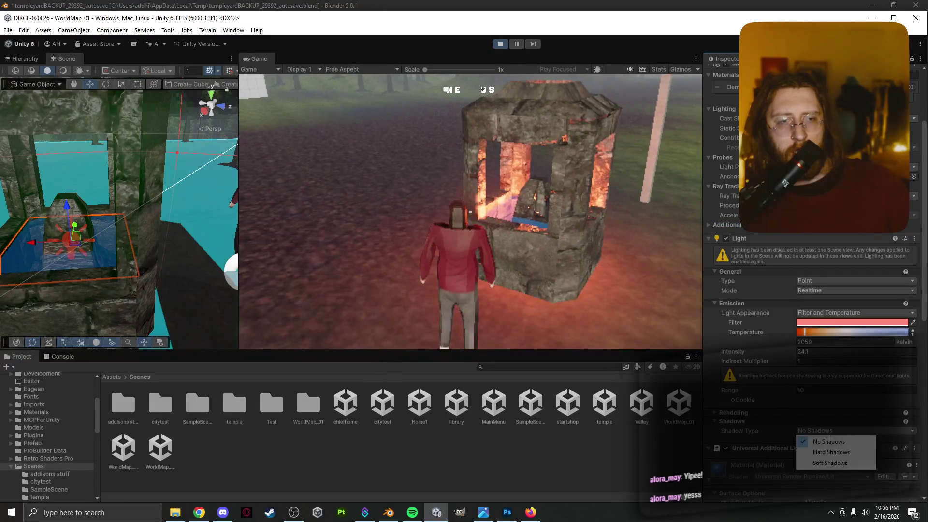
click(837, 454)
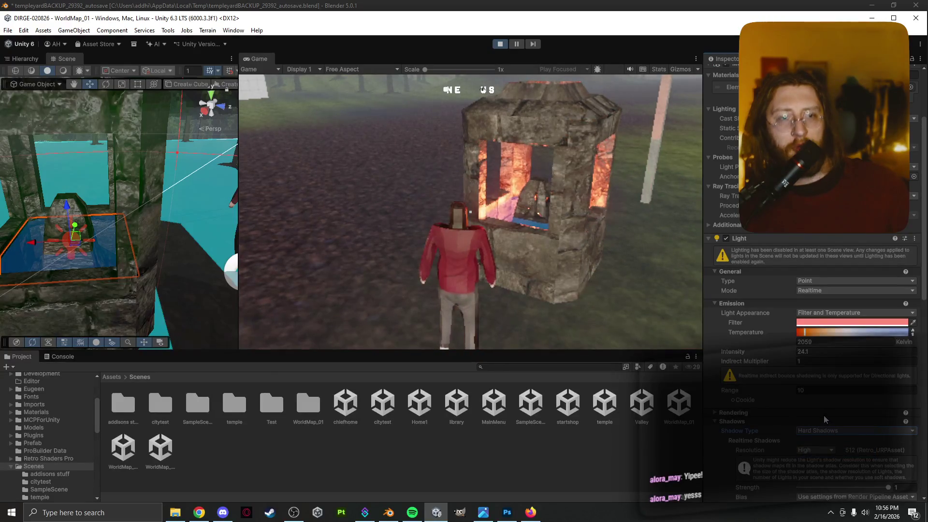
click(831, 431)
click(832, 463)
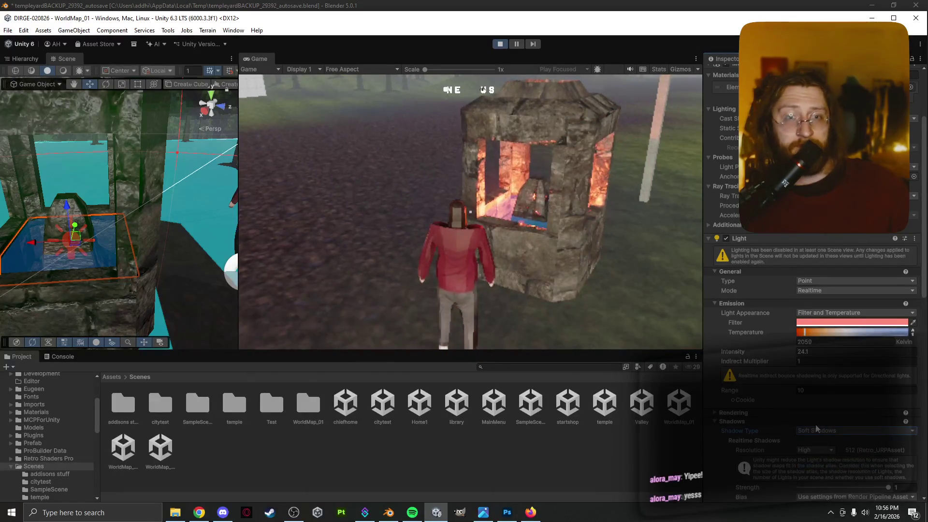
click(824, 432)
click(826, 454)
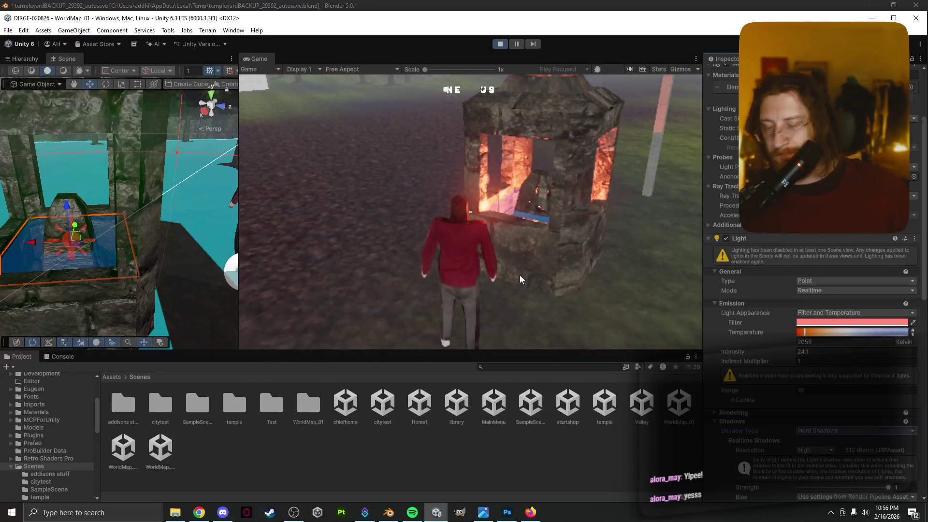
Step: Walk the character up to the shrine, pause, and raise the point light's colour temperature
key(w)
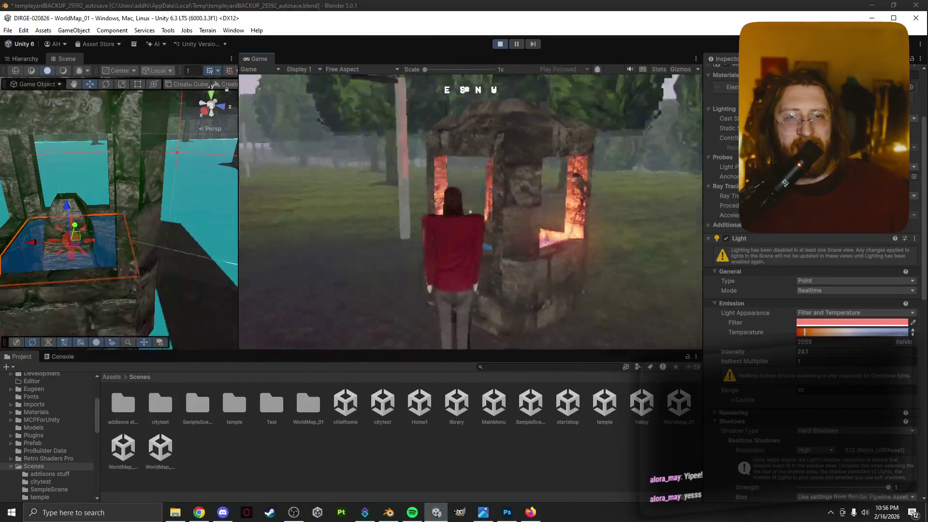
key(s)
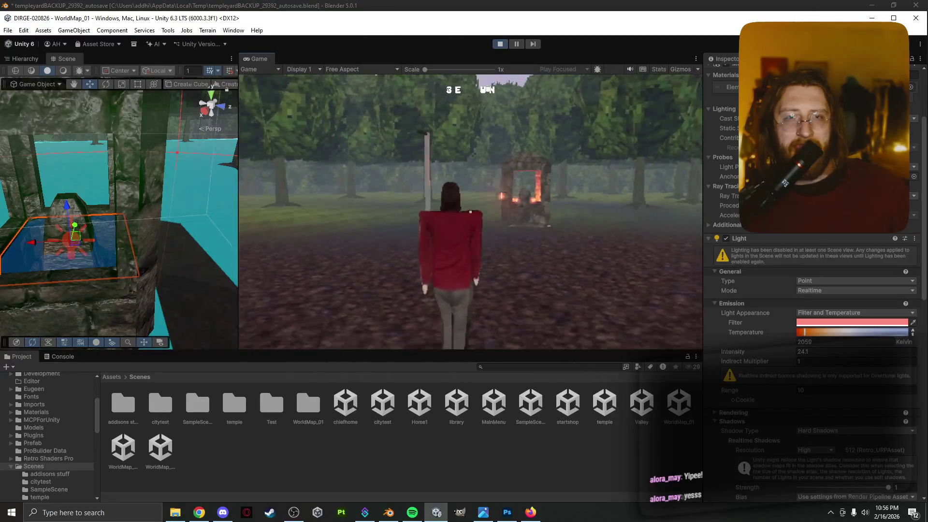
key(w)
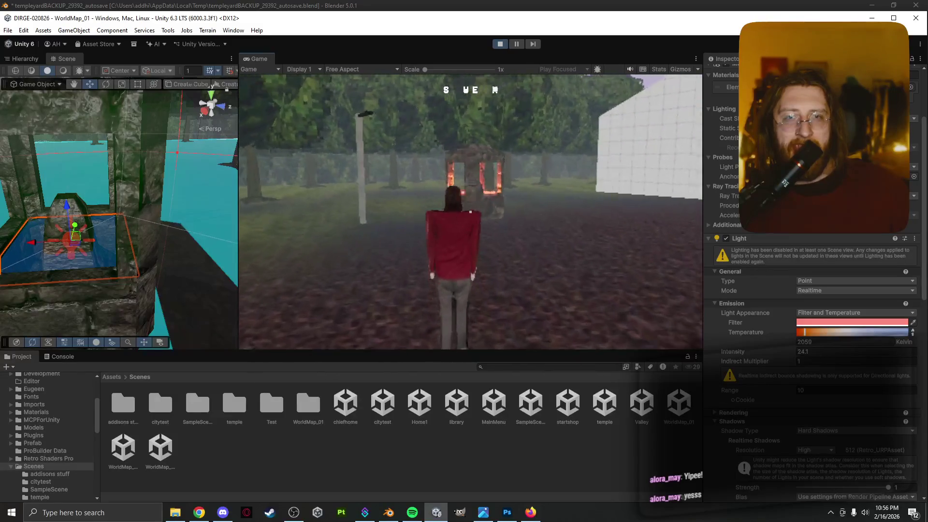
key(w)
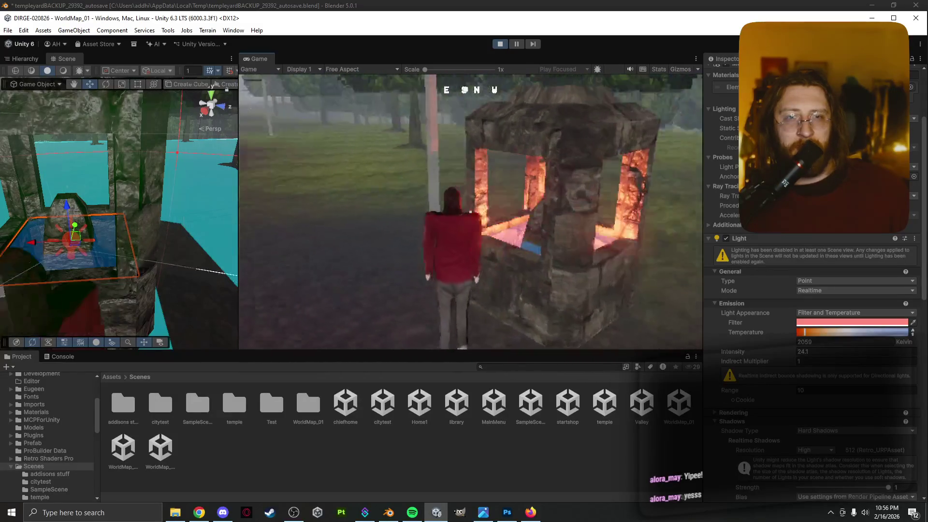
key(w)
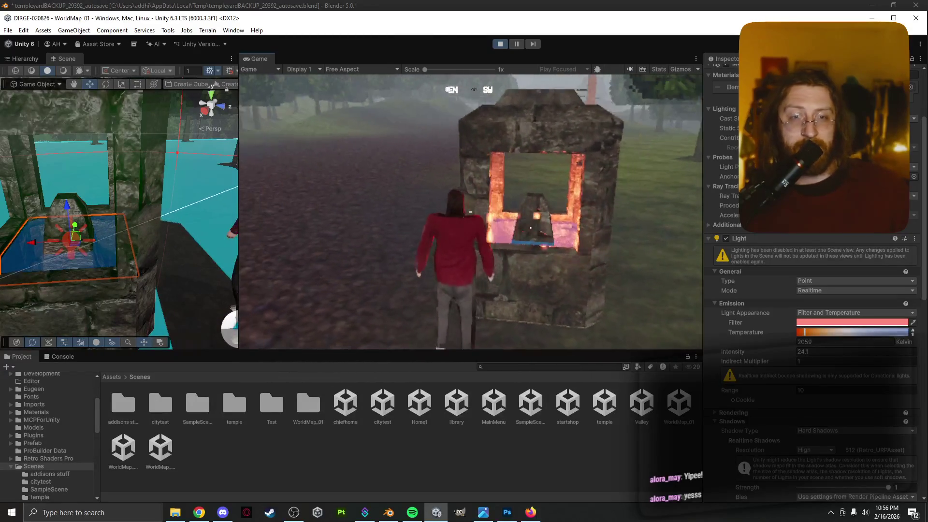
key(Escape)
key(Escape)
click(888, 338)
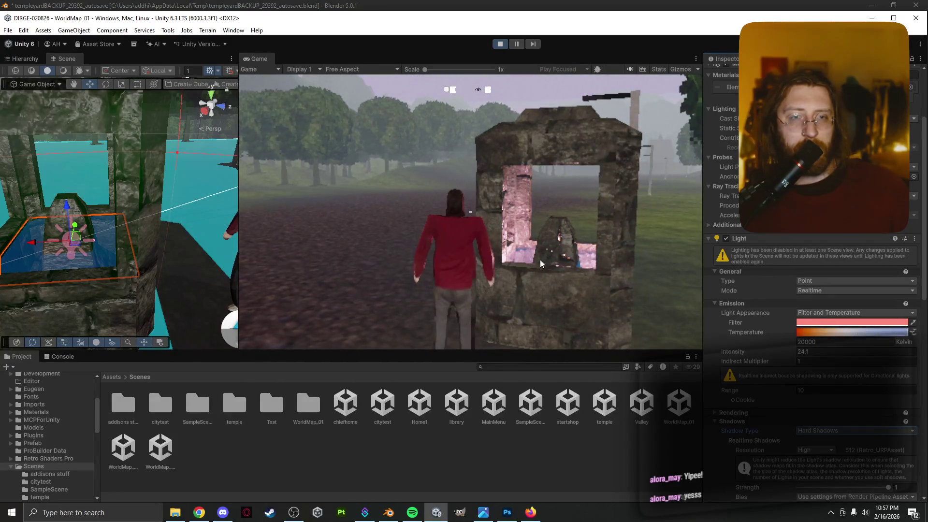
Step: Back away from the shrine and return to it, toggling the pause menu
key(s)
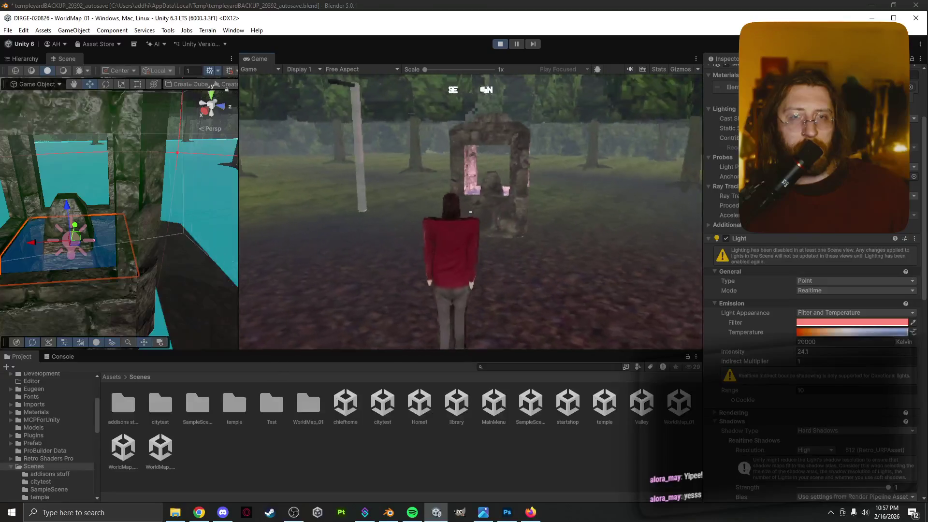
key(w)
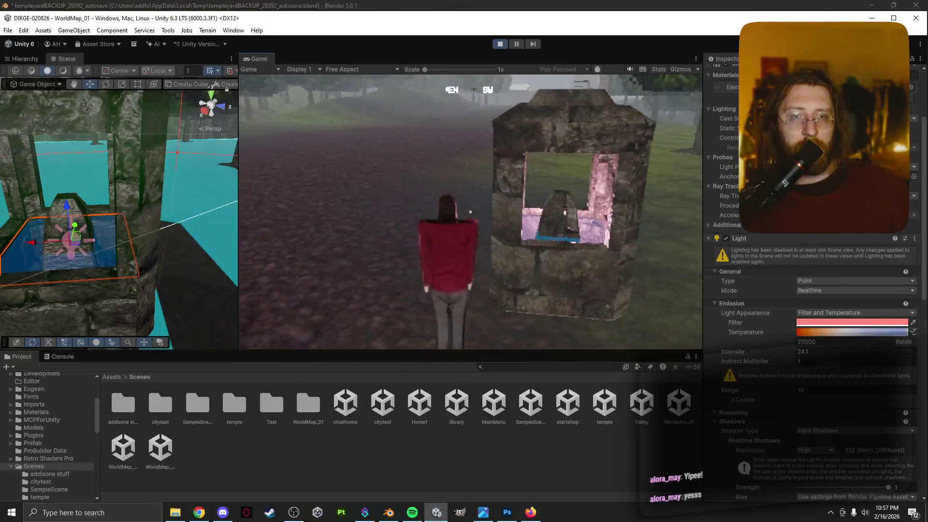
key(w)
key(Escape)
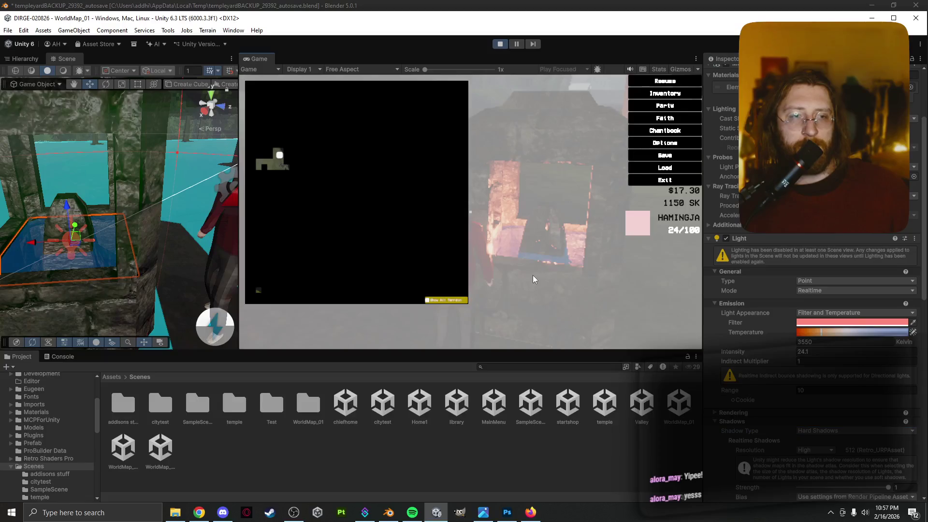
key(Escape)
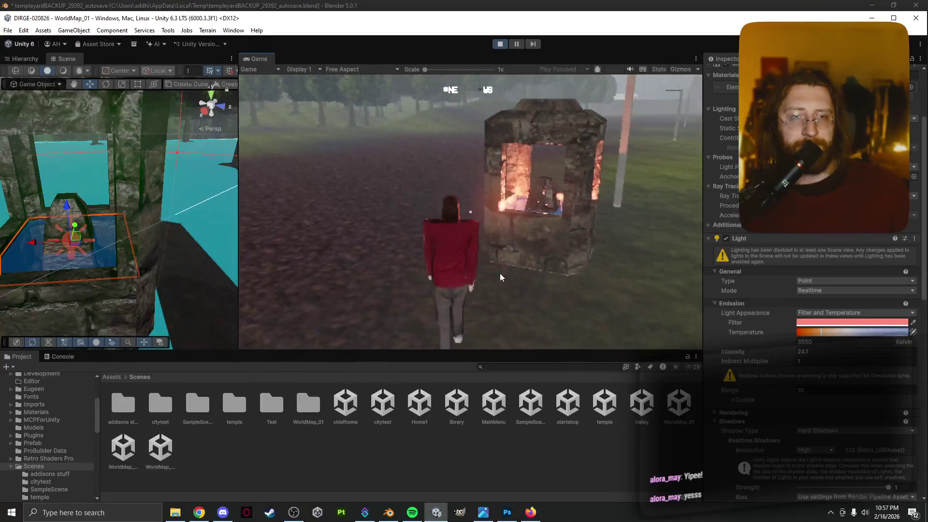
key(Escape)
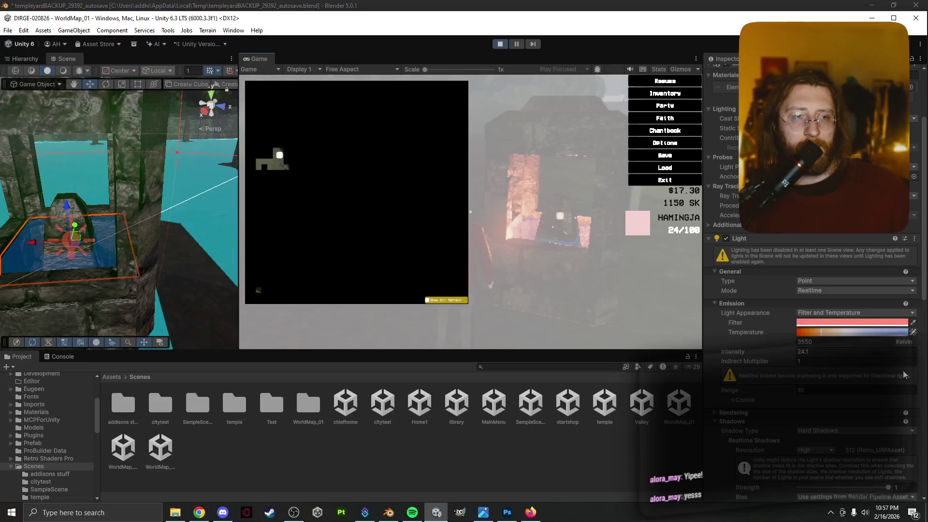
key(Escape)
Step: Raise the shrine light's Intensity to 28.1, then lower it to about 5
click(838, 351)
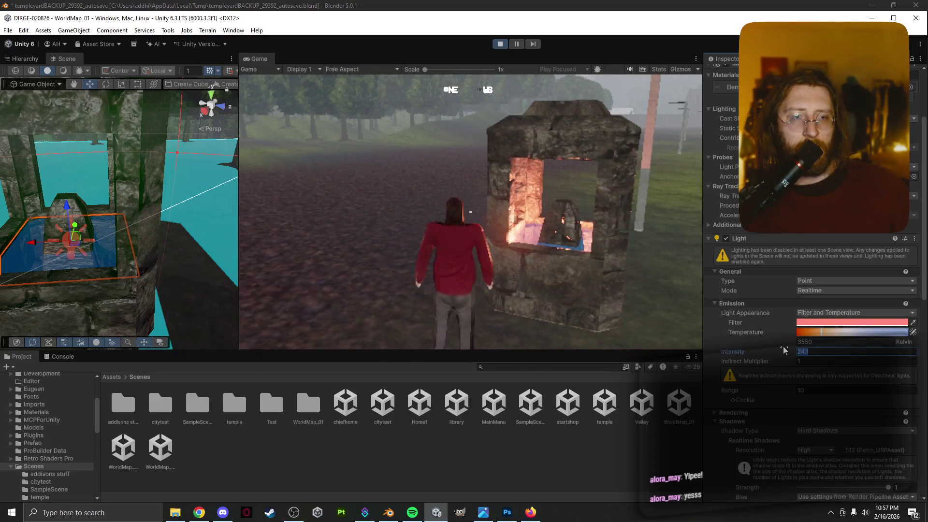
mouse_move(784, 350)
mouse_down()
mouse_move(768, 350)
mouse_move(870, 349)
mouse_move(22, 347)
mouse_move(331, 336)
mouse_move(325, 257)
mouse_move(97, 261)
mouse_move(726, 266)
mouse_move(194, 261)
mouse_up()
click(469, 198)
key(Escape)
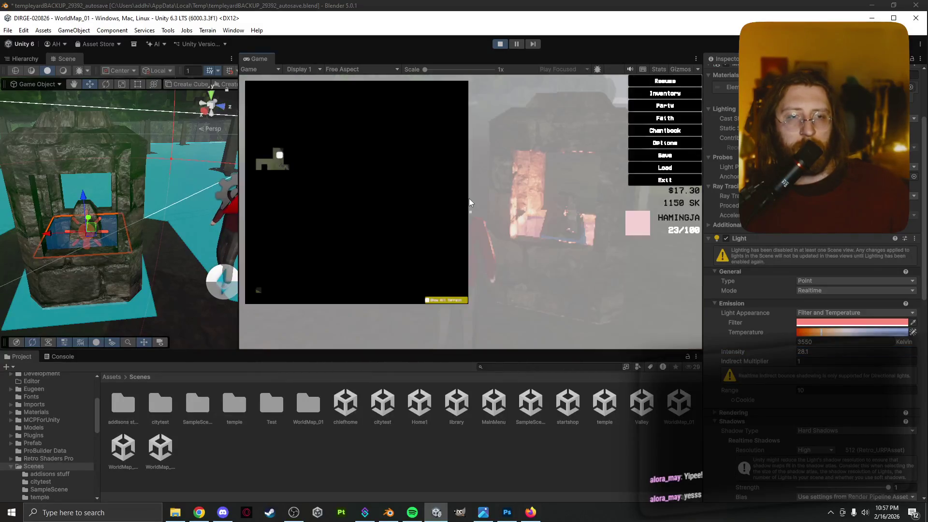
key(Escape)
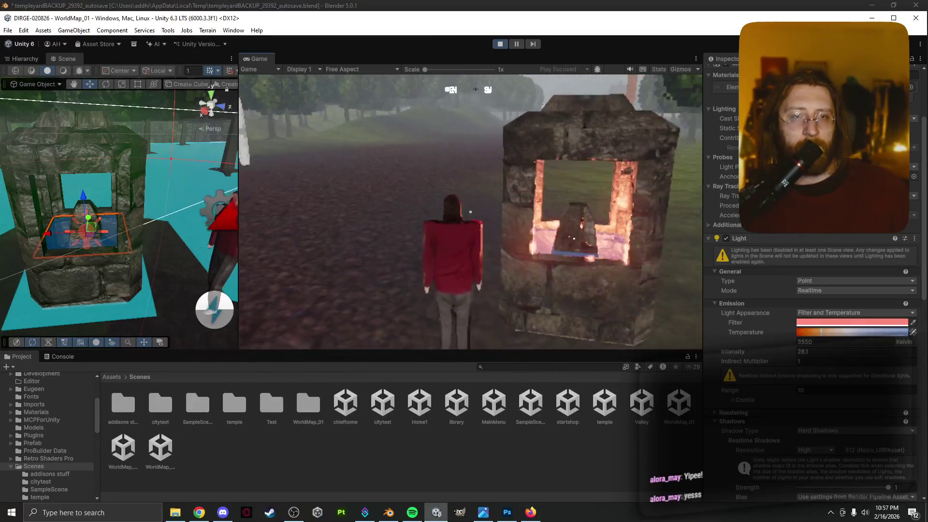
key(Escape)
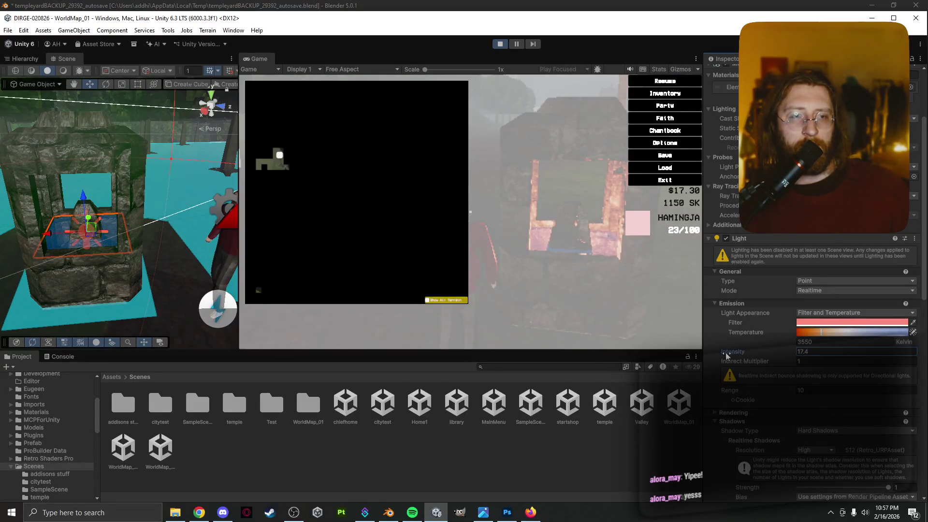
drag(726, 352, 696, 358)
click(584, 301)
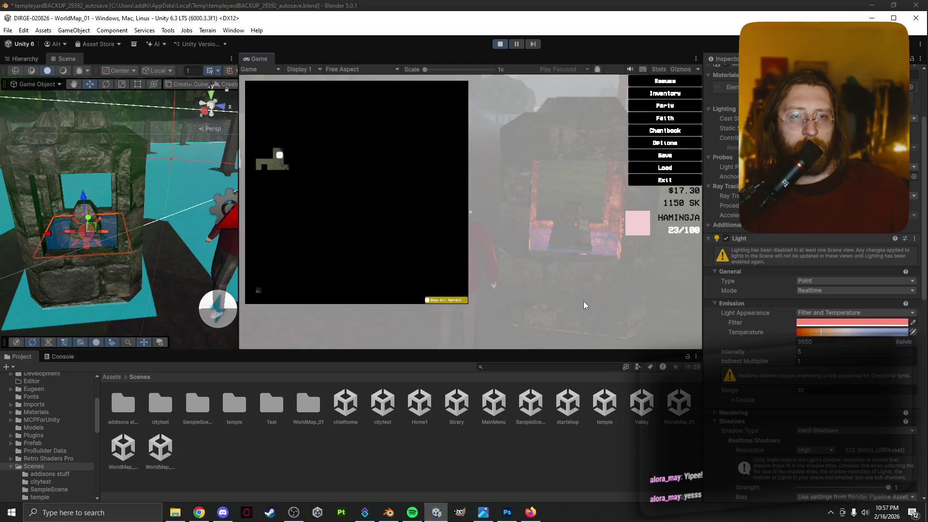
key(Escape)
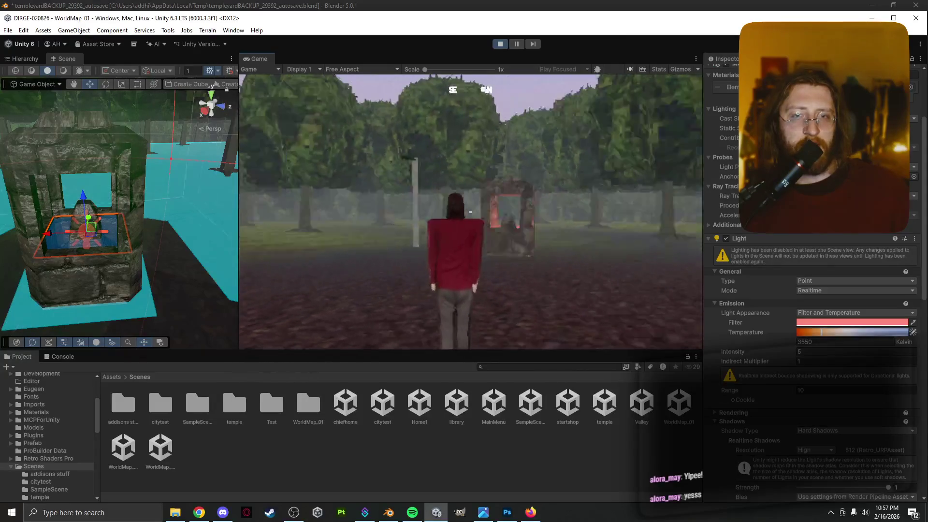
Step: Walk by the shrine, then raise the point light's colour temperature to 20000 K
key(w)
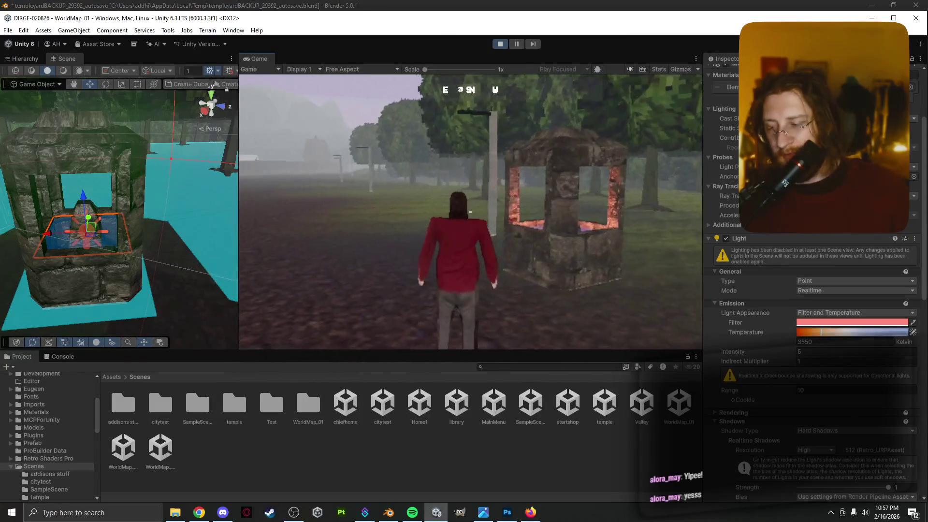
key(s)
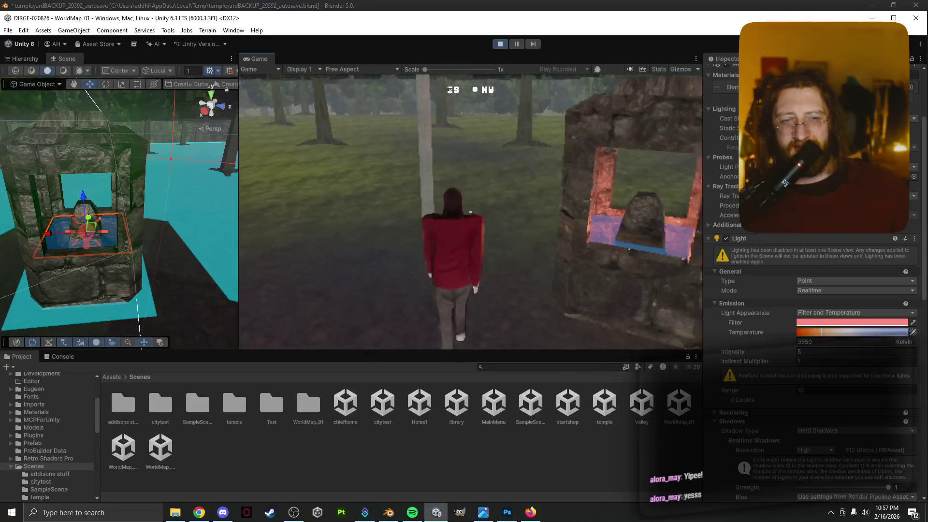
key(Escape)
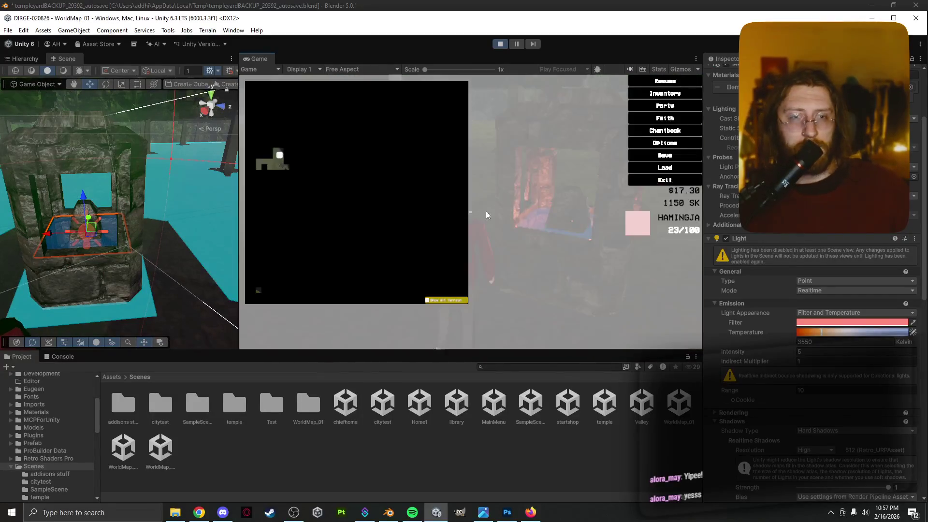
key(Escape)
drag(830, 337, 845, 336)
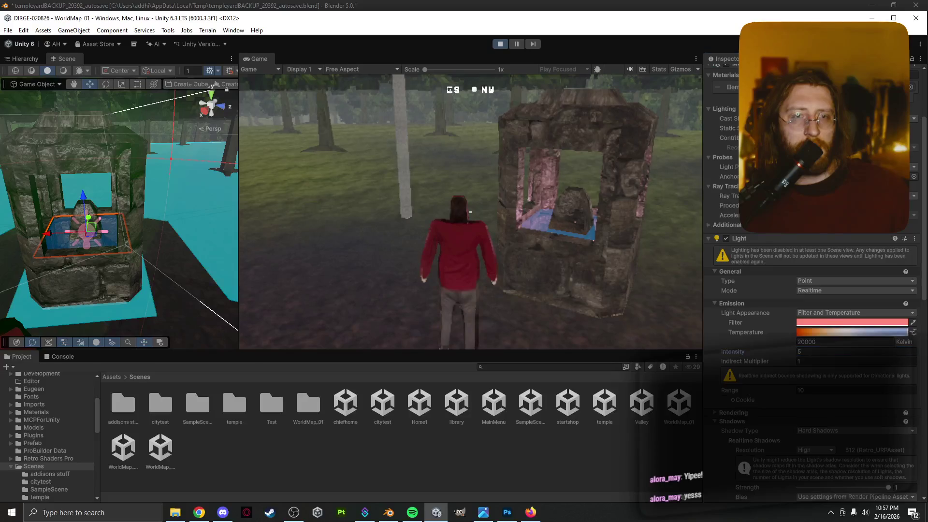
Step: Walk toward the stone shrine while turning the view toward the field, buildings and trees
key(d)
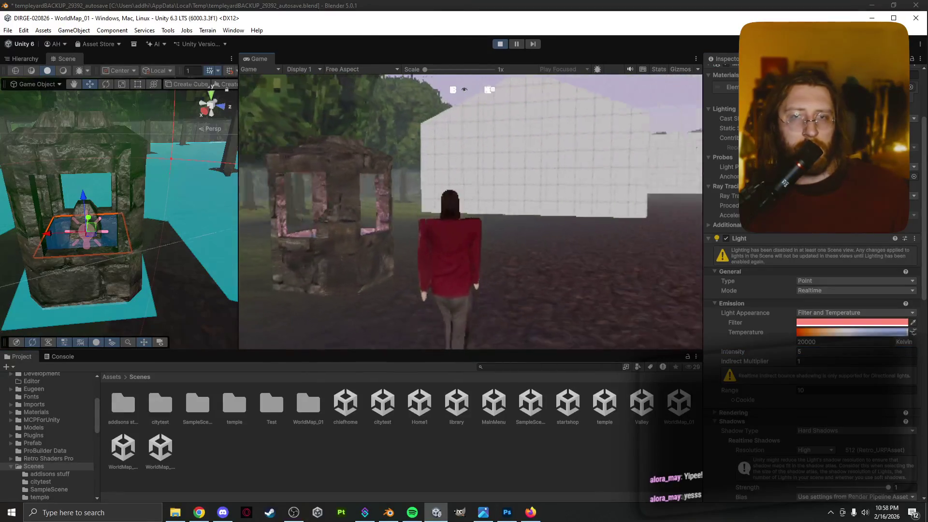
key(a)
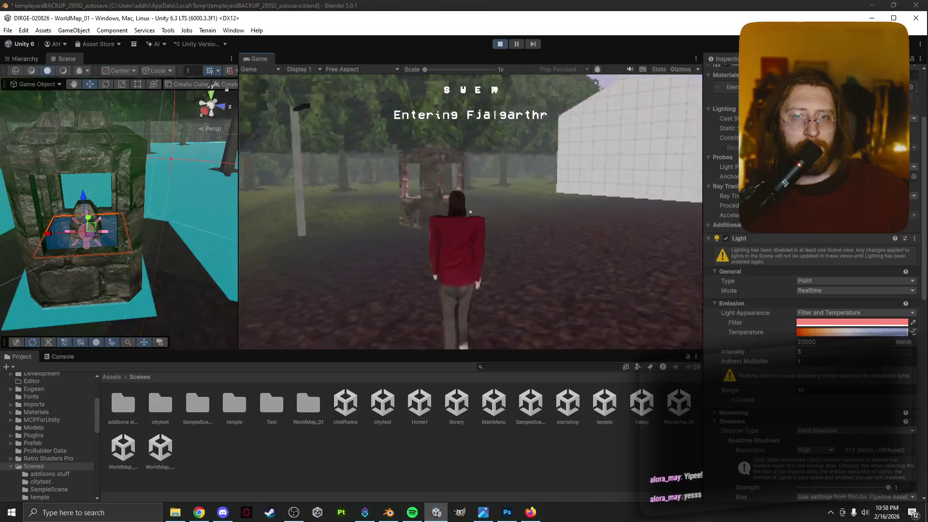
key(w)
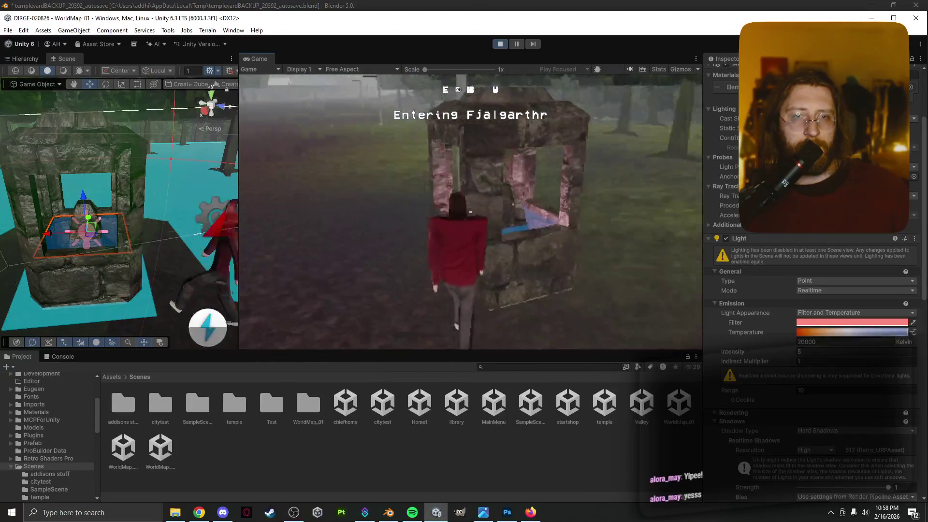
key(a)
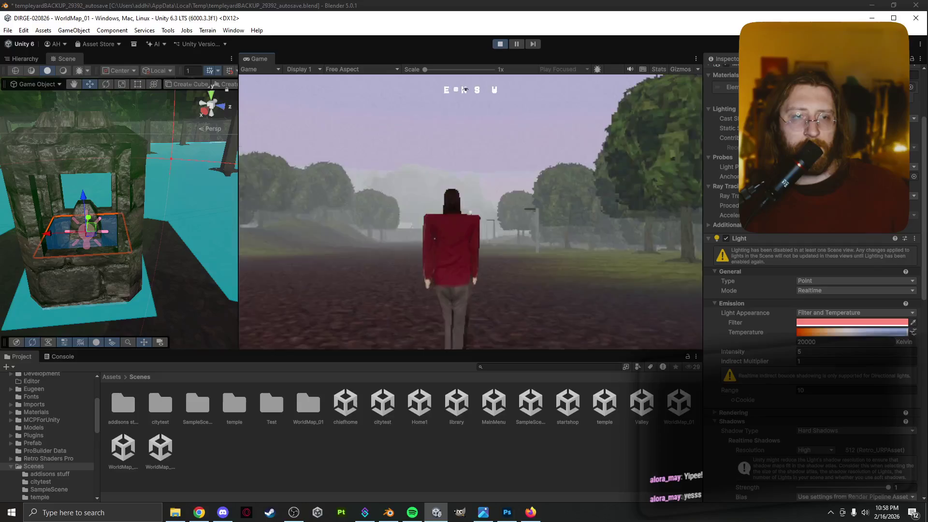
key(d)
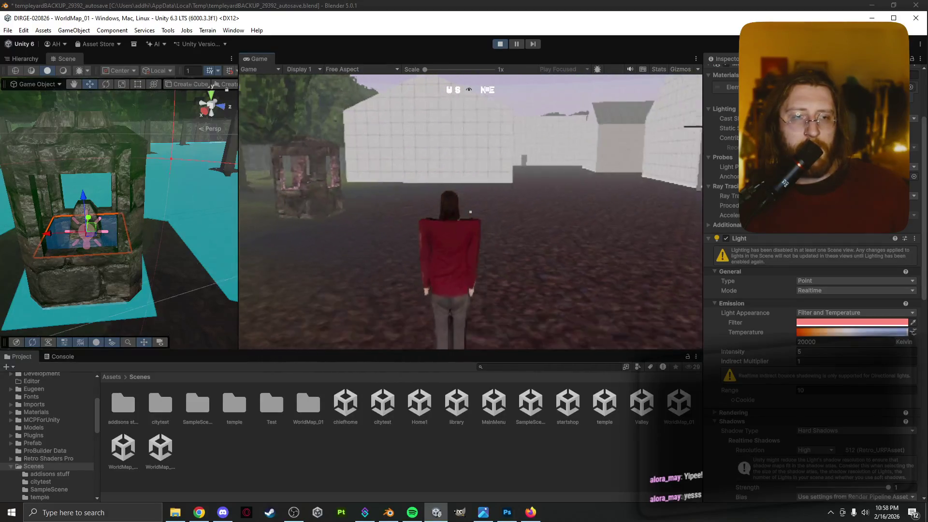
key(a)
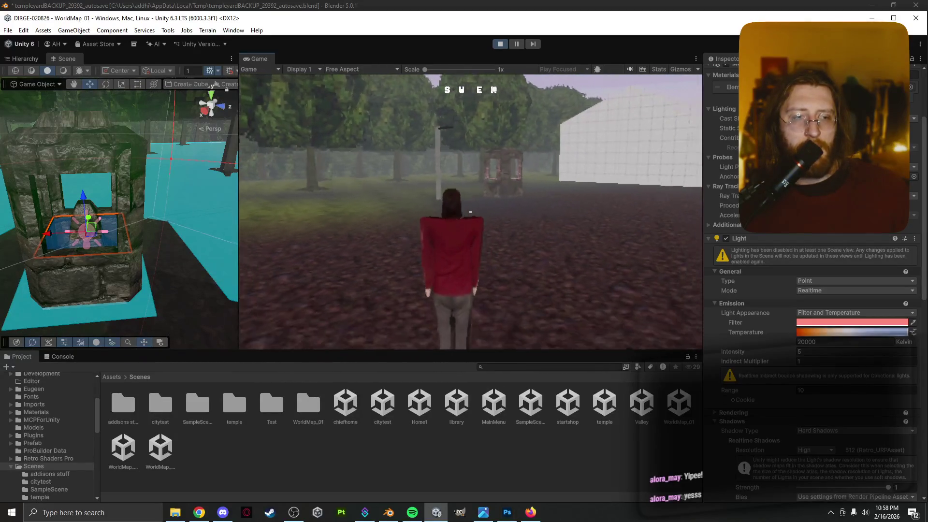
Step: Pause the game, scroll through the Inspector, and resume play
key(Escape)
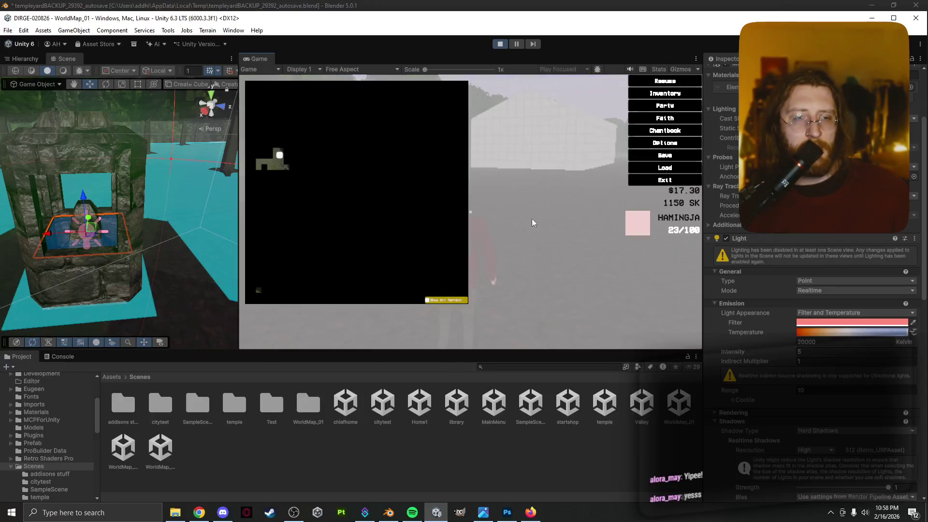
scroll(771, 467, down, 3)
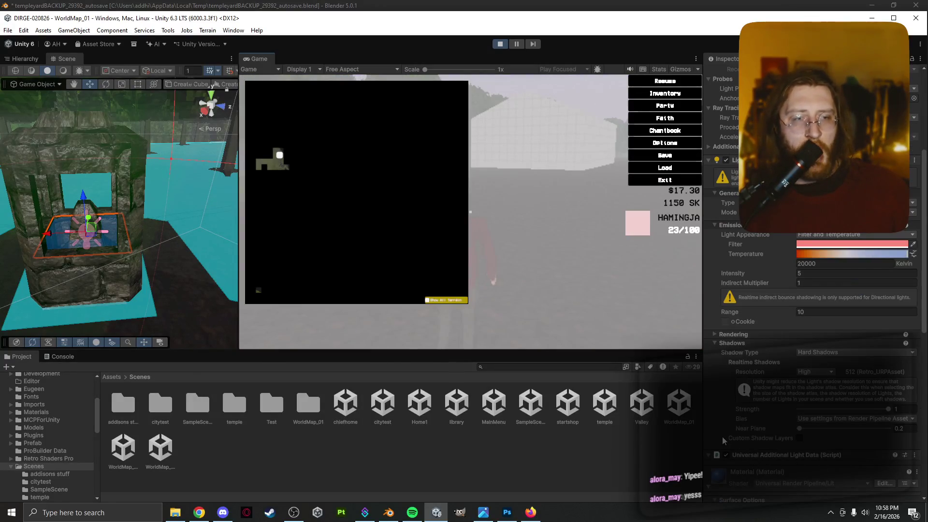
scroll(732, 437, up, 5)
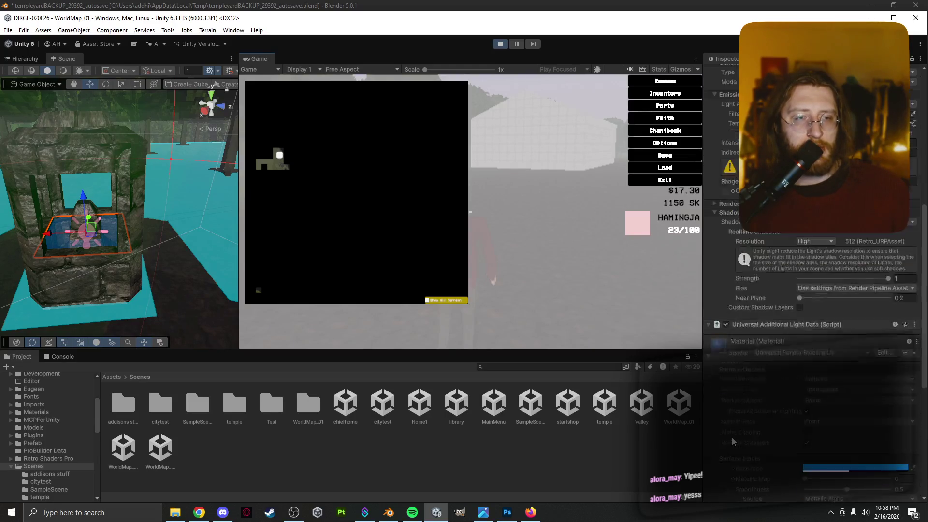
scroll(732, 441, up, 2)
key(Escape)
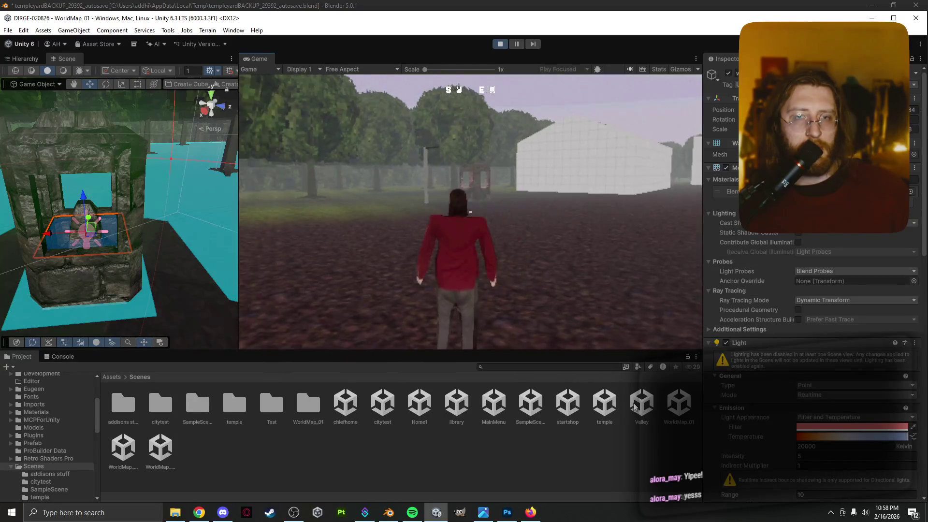
Step: Walk the character past the trees up to the stone shrine and face it
key(w)
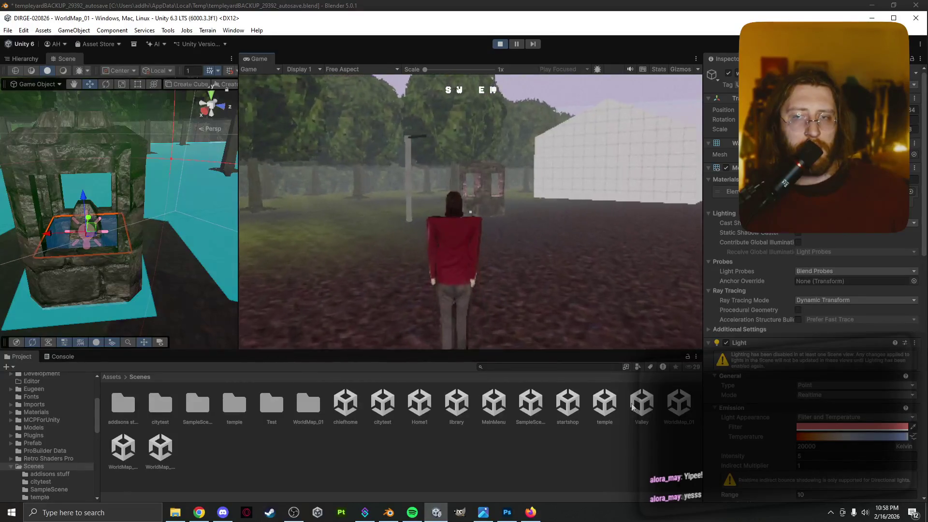
key(w)
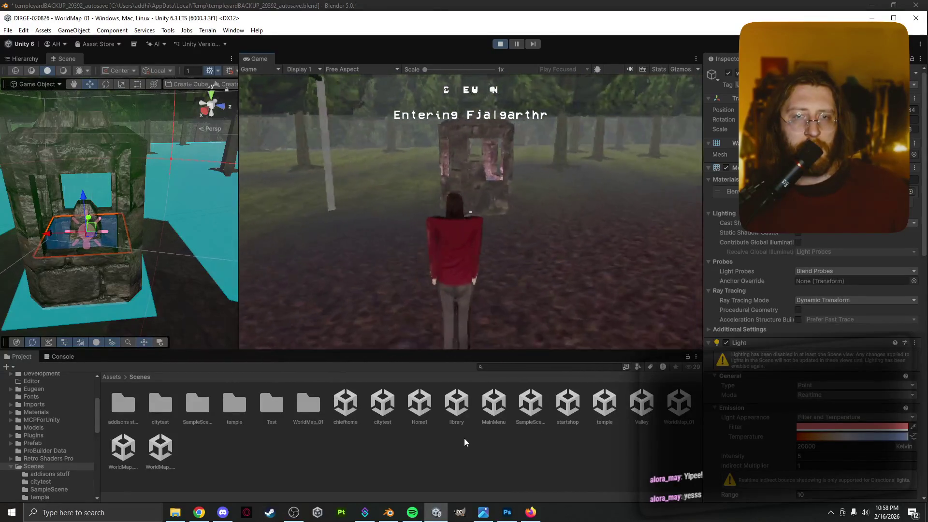
key(w)
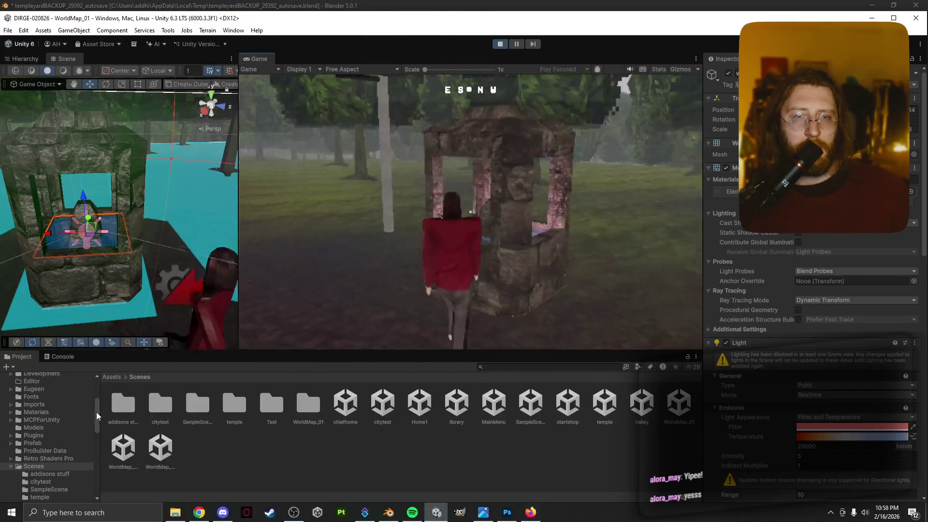
key(w)
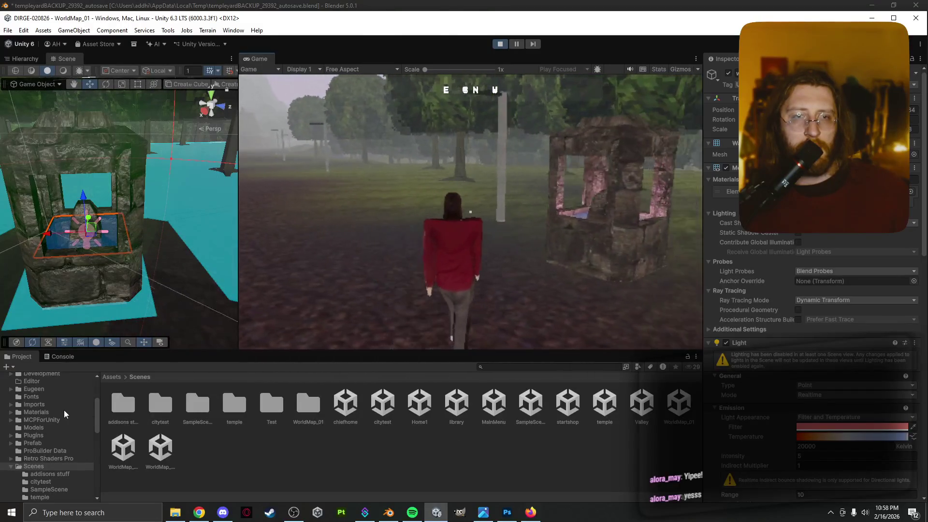
key(w)
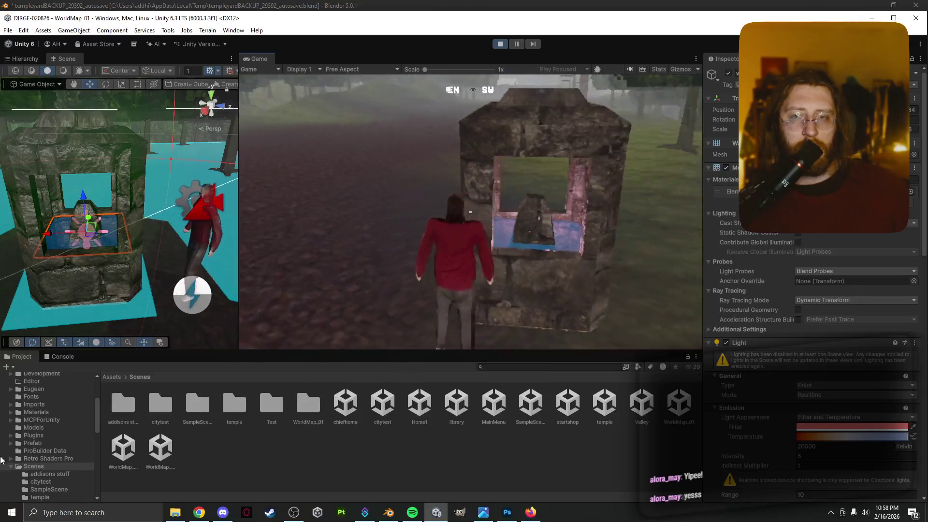
Step: Pause, bring up the Scene view context menu, dismiss it, and resume the game
key(Escape)
key(Escape)
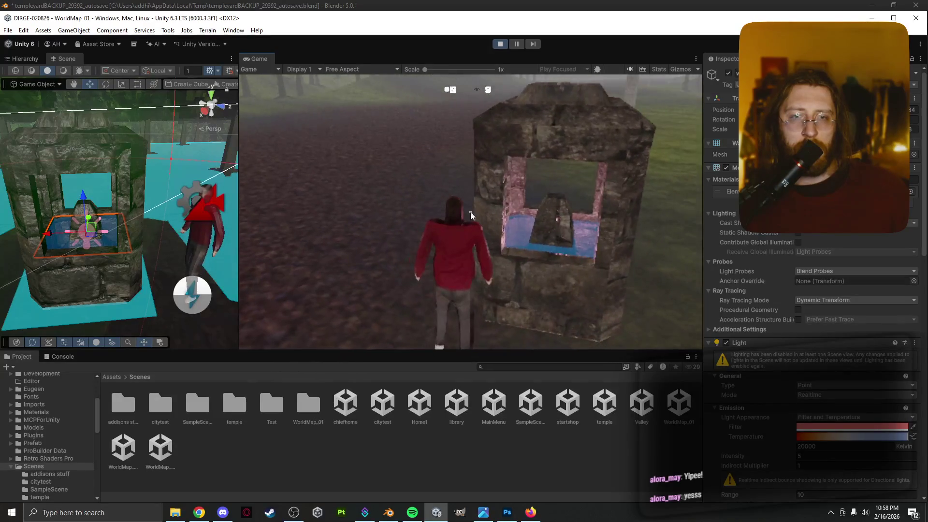
key(Escape)
right_click(156, 242)
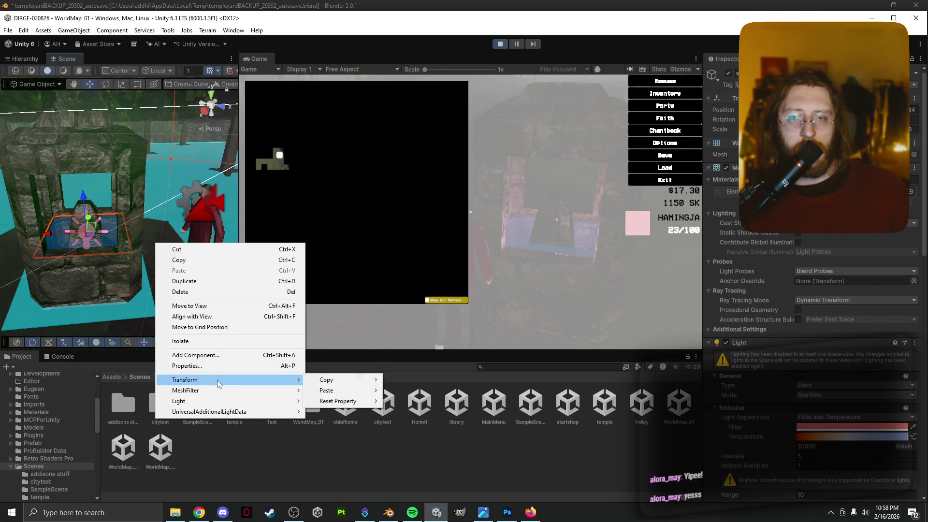
mouse_move(220, 393)
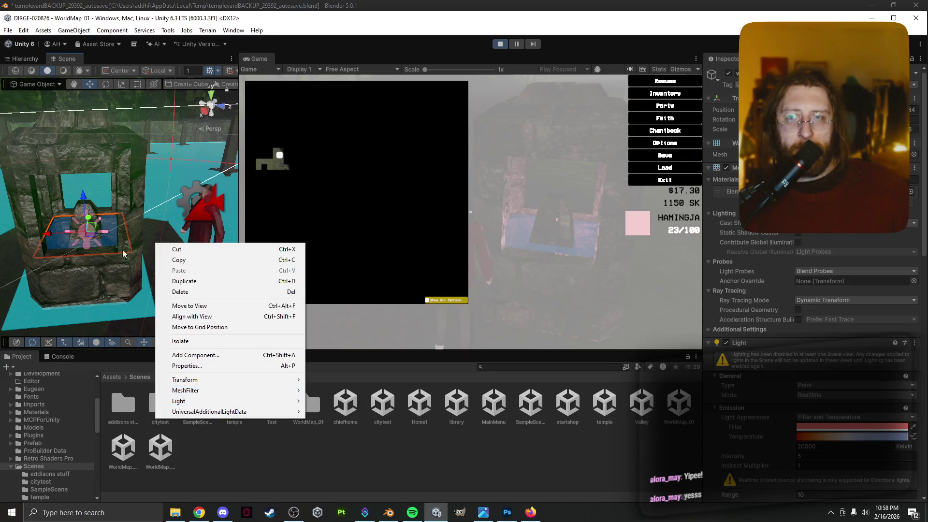
click(367, 151)
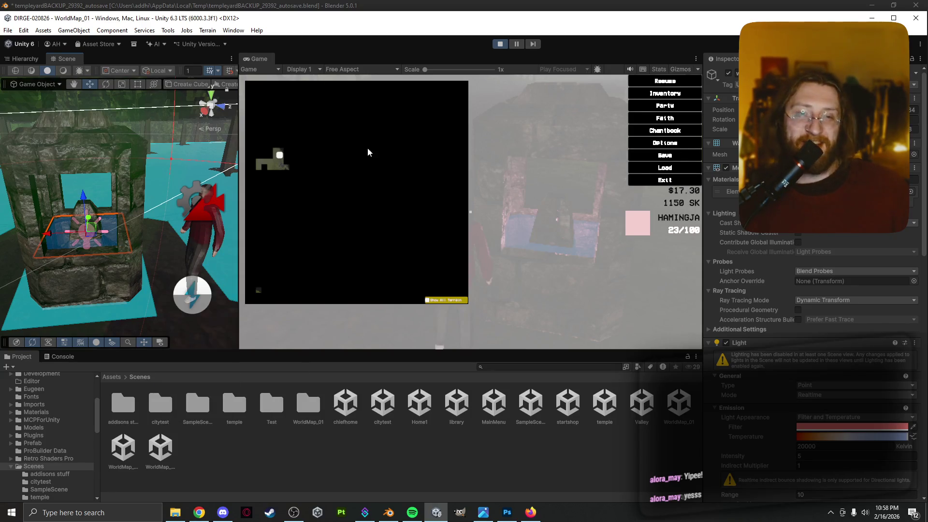
click(684, 82)
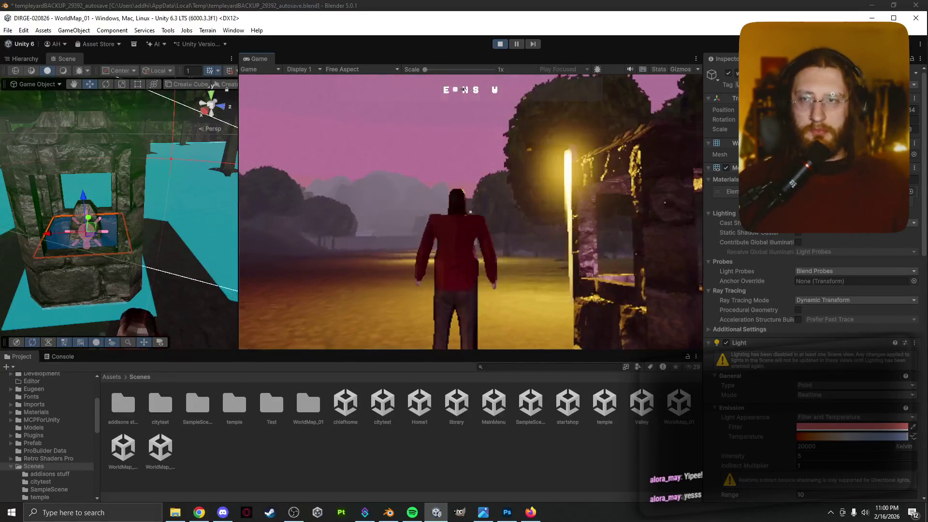
Step: Pause, select the orange lamp light in the Scene view, and set its intensity to 0
key(Escape)
click(187, 202)
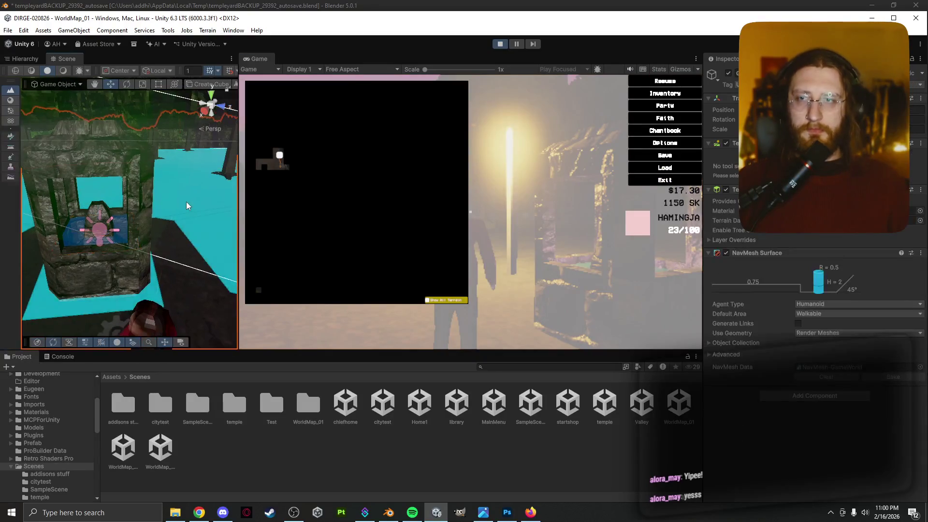
drag(135, 209, 73, 210)
click(63, 139)
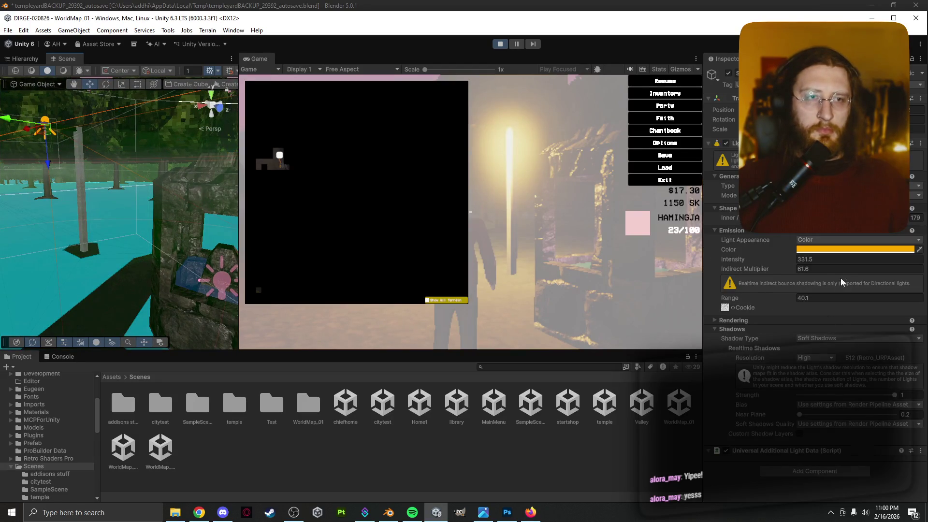
click(759, 260)
drag(625, 266, 306, 381)
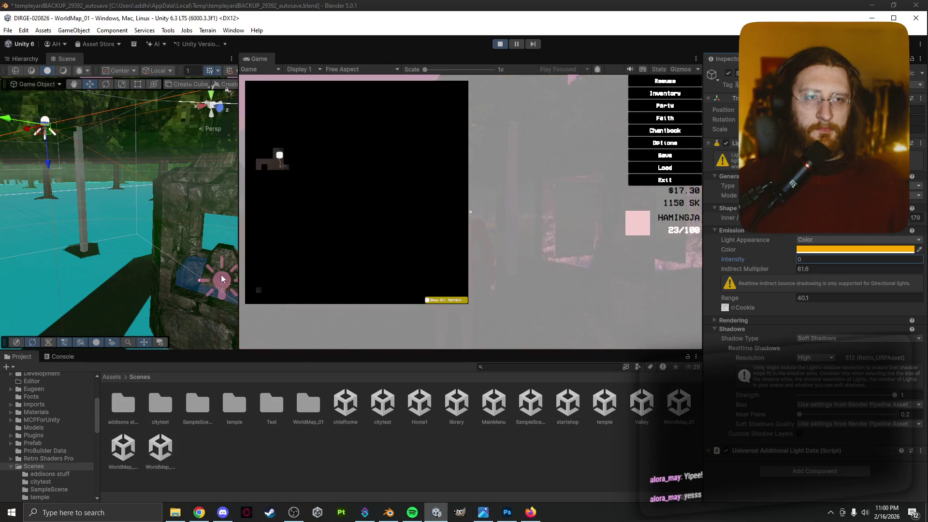
click(527, 277)
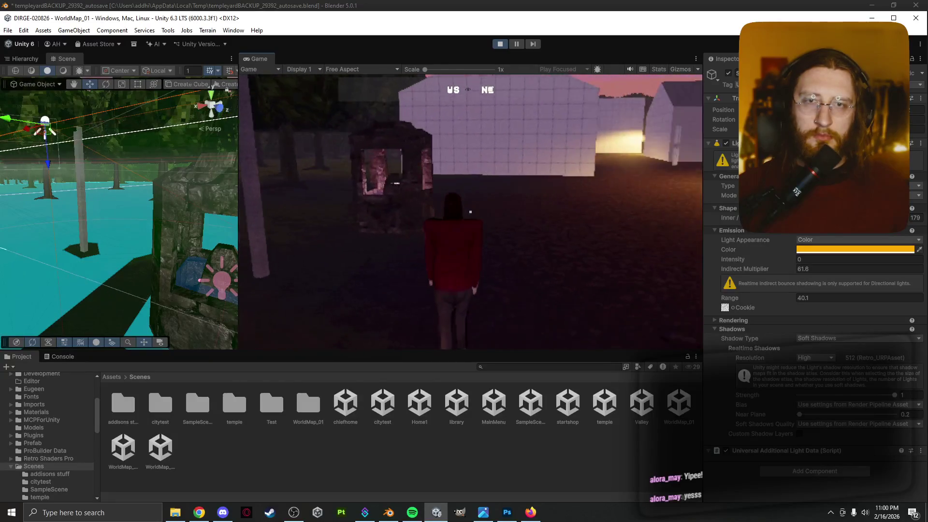
Step: Check the darkened scene in play, then raise the wayshrine point light's intensity and range
key(Escape)
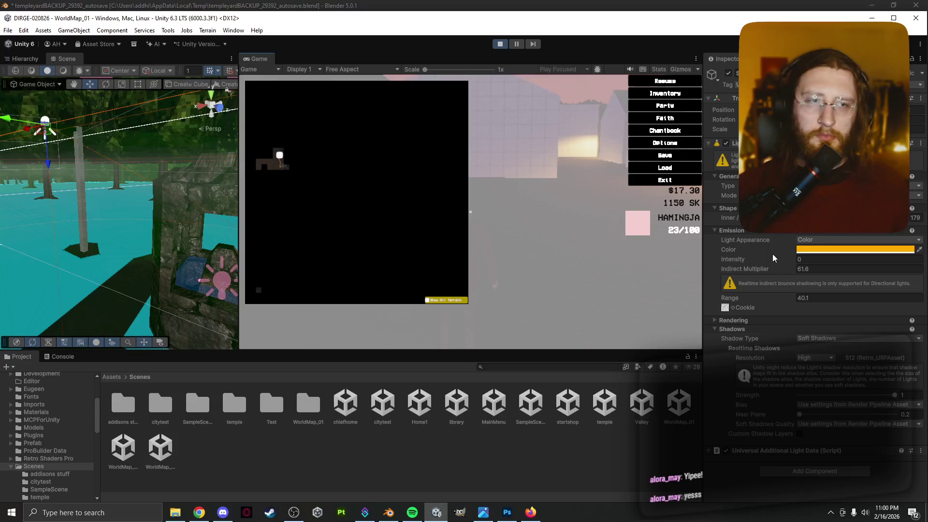
key(Escape)
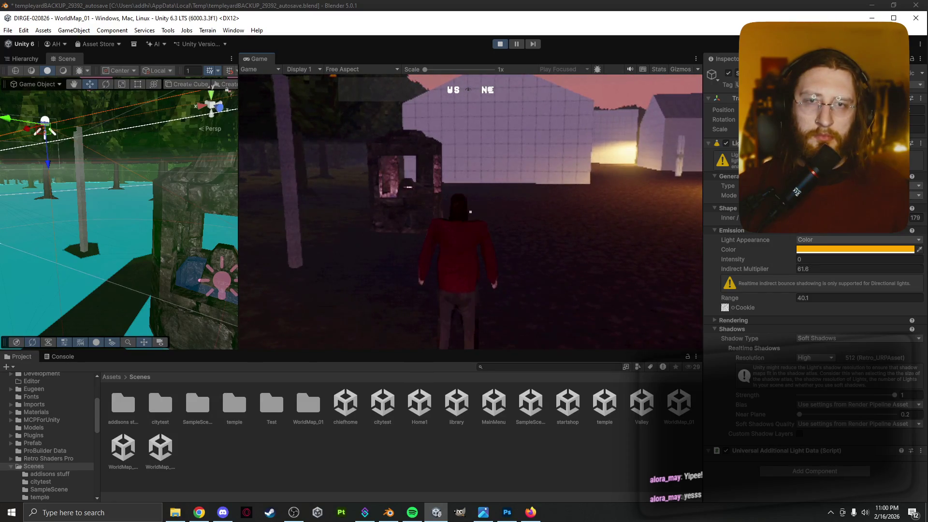
key(Escape)
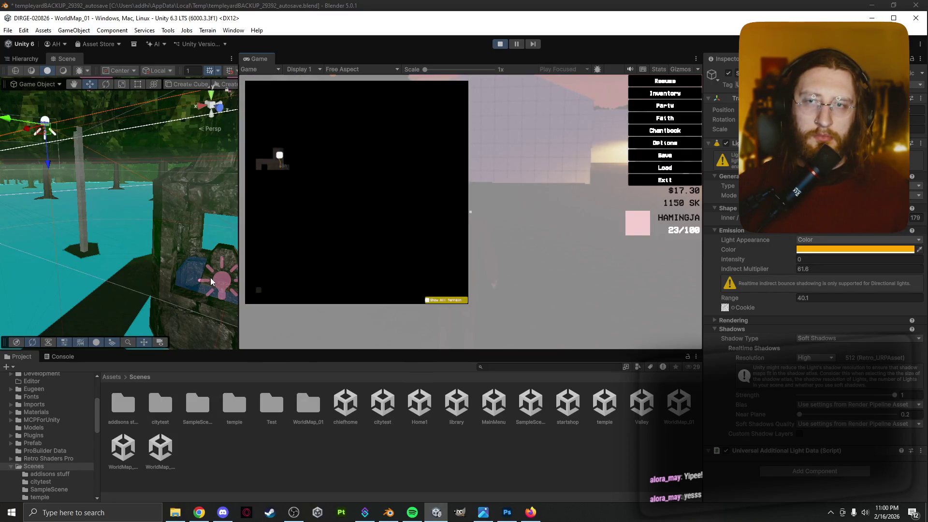
key(Escape)
click(210, 277)
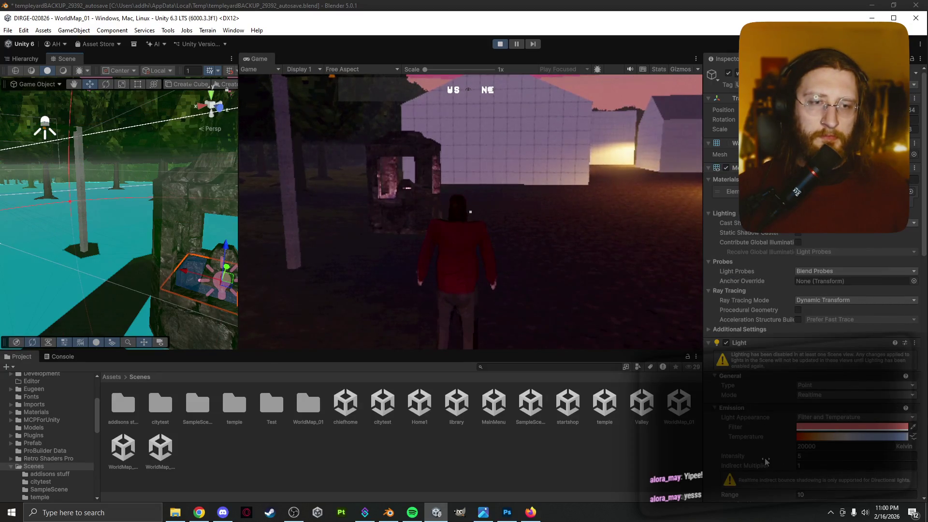
mouse_move(766, 462)
mouse_down()
mouse_move(833, 455)
mouse_move(97, 449)
mouse_move(787, 453)
mouse_move(773, 453)
mouse_up()
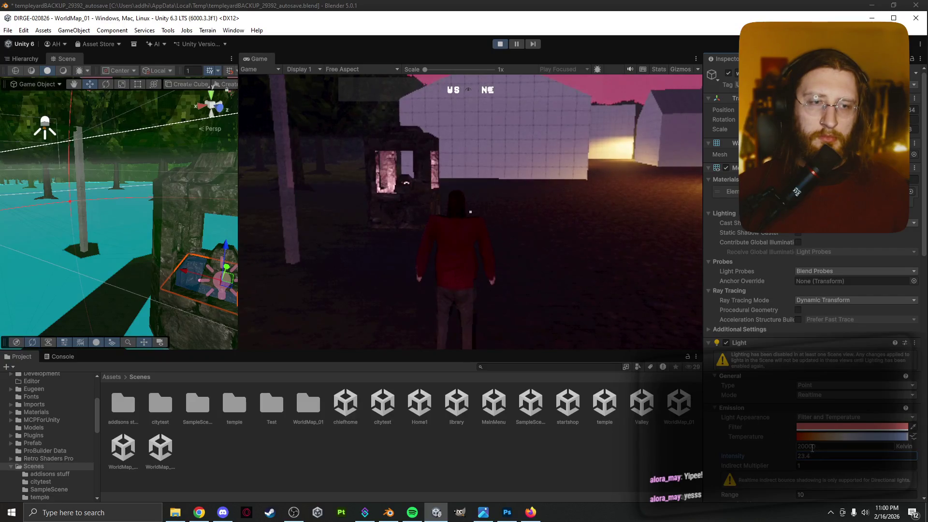
scroll(812, 447, down, 3)
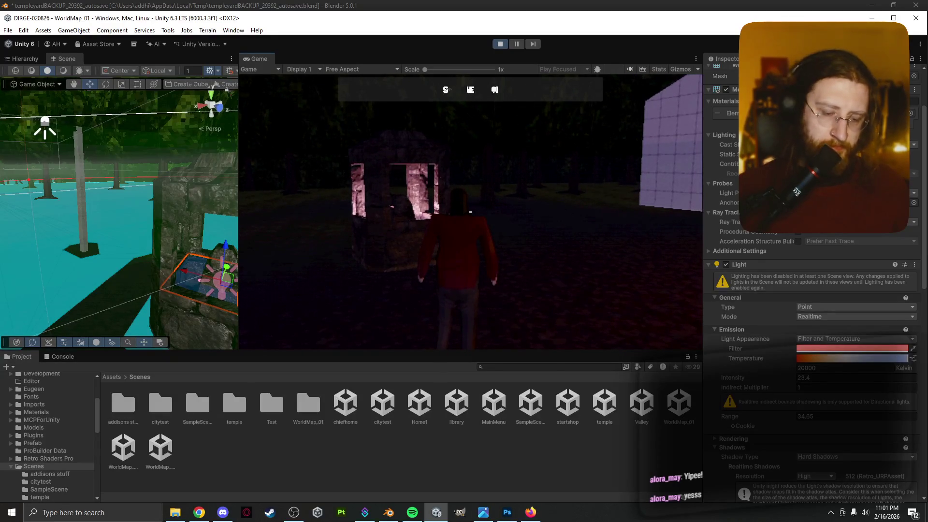
Step: Capture the whole Game view with Lightshot and copy the image to the clipboard
key(Print)
mouse_move(624, 101)
mouse_down()
mouse_move(343, 312)
mouse_move(242, 348)
mouse_up()
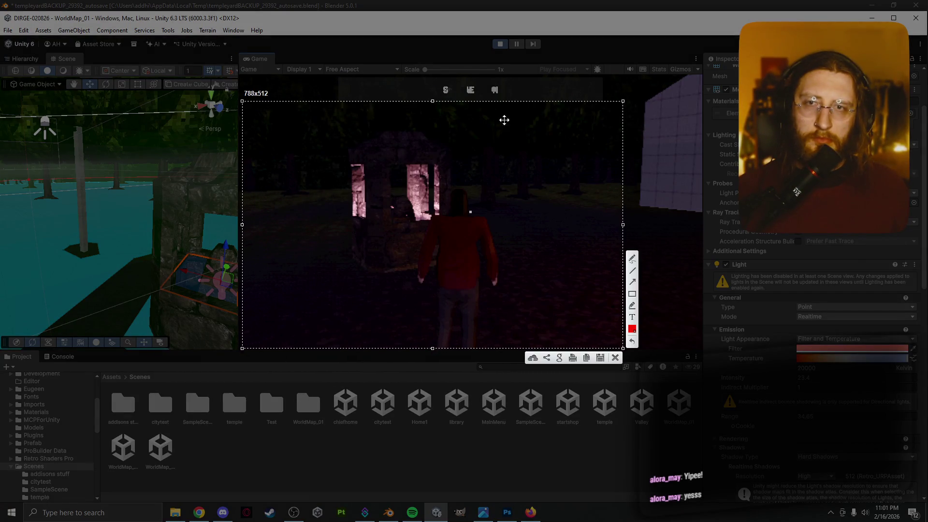
click(623, 102)
click(625, 100)
mouse_move(685, 82)
mouse_down()
mouse_move(251, 328)
mouse_move(238, 347)
mouse_up()
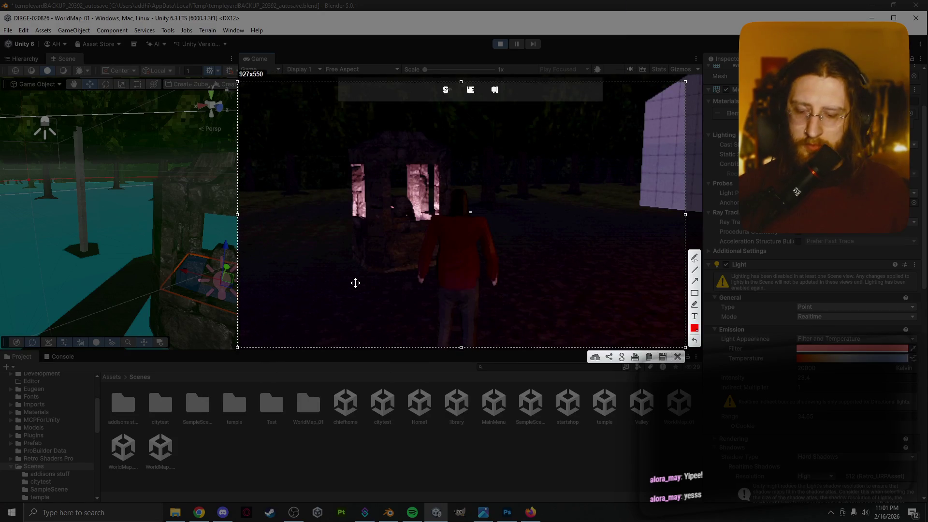
key(ctrl+c)
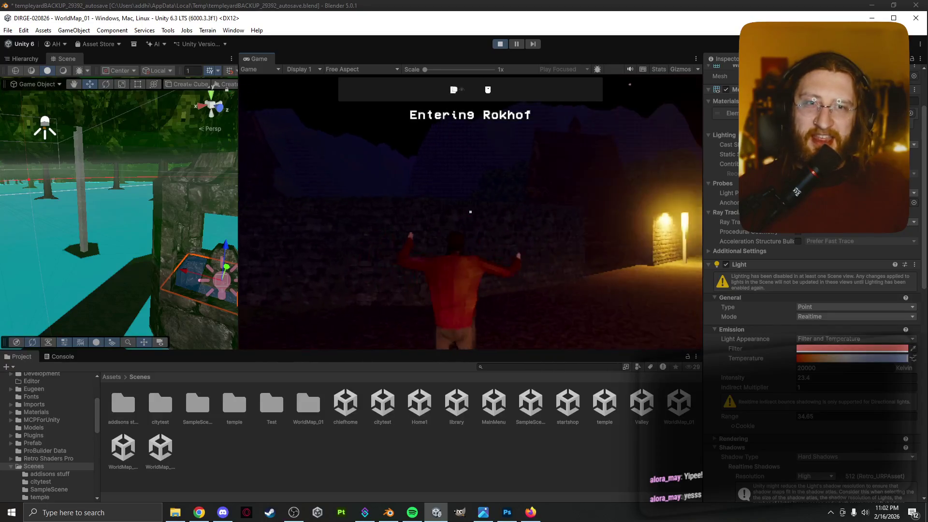
Step: Pause the playtest on arrival at Rokhof
key(Escape)
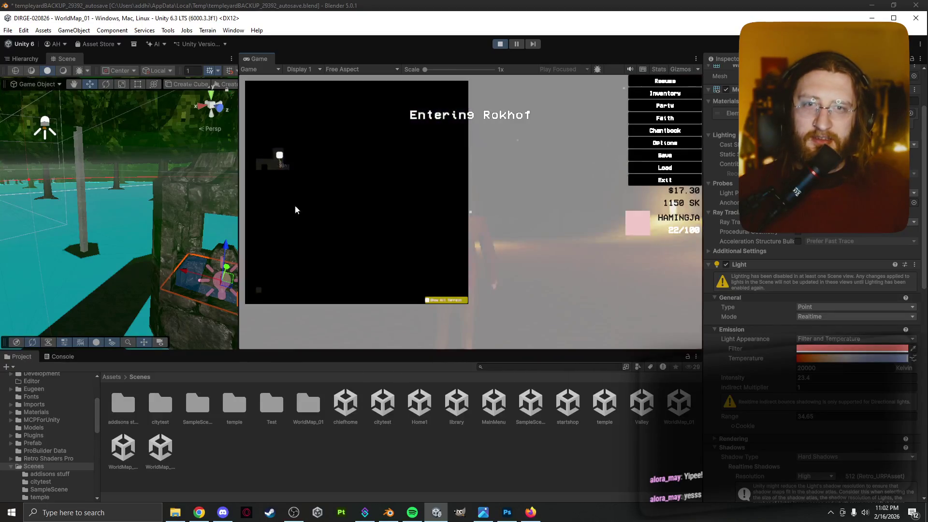
Step: Select a Rokhof lamp spot light and set its Intensity to 40
click(75, 164)
key(f)
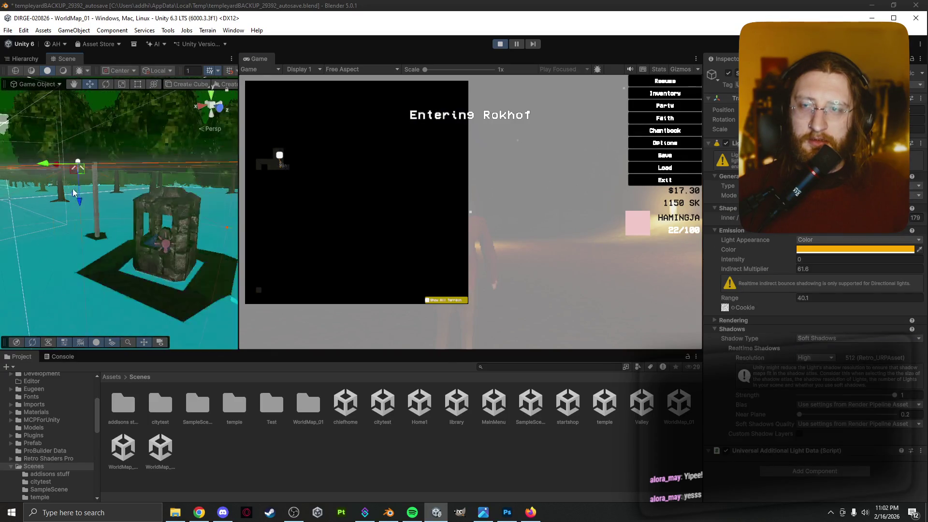
mouse_move(98, 210)
mouse_down()
mouse_move(63, 205)
mouse_move(111, 196)
mouse_move(155, 203)
mouse_up()
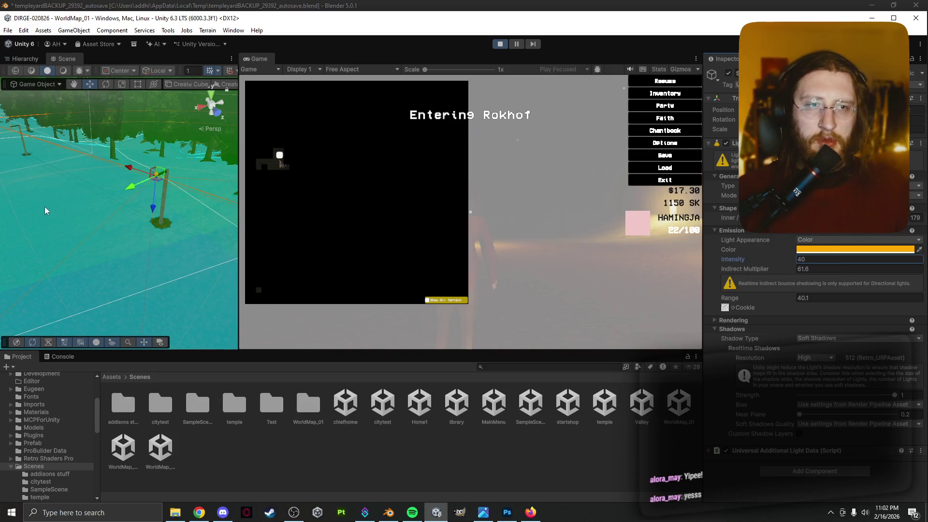
click(10, 131)
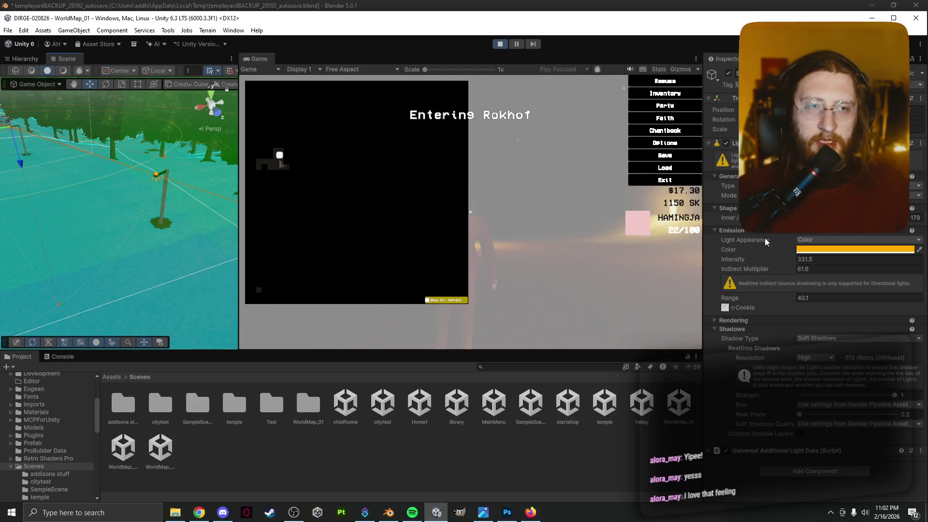
text(40)
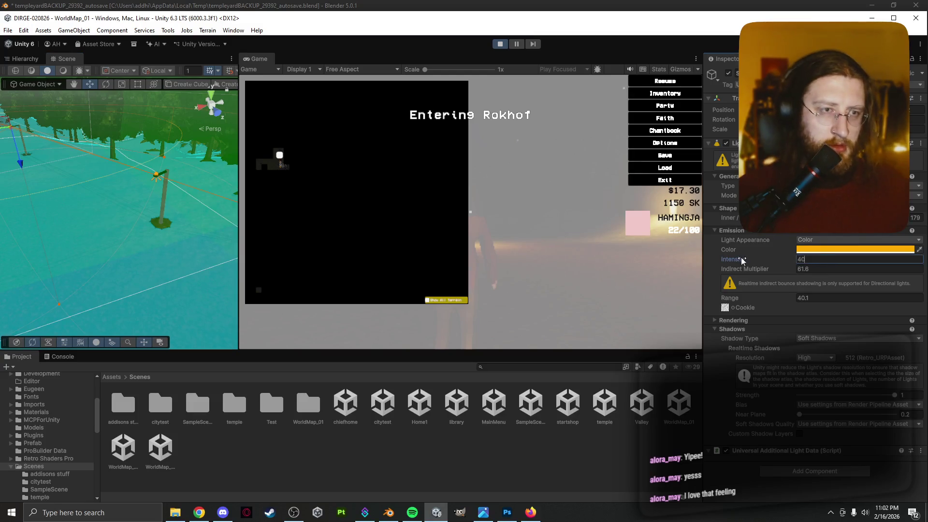
Step: Move to the next lamp posts and set another spot light's Intensity to 40
mouse_move(169, 214)
mouse_down()
mouse_move(44, 126)
mouse_move(175, 293)
mouse_up()
click(173, 292)
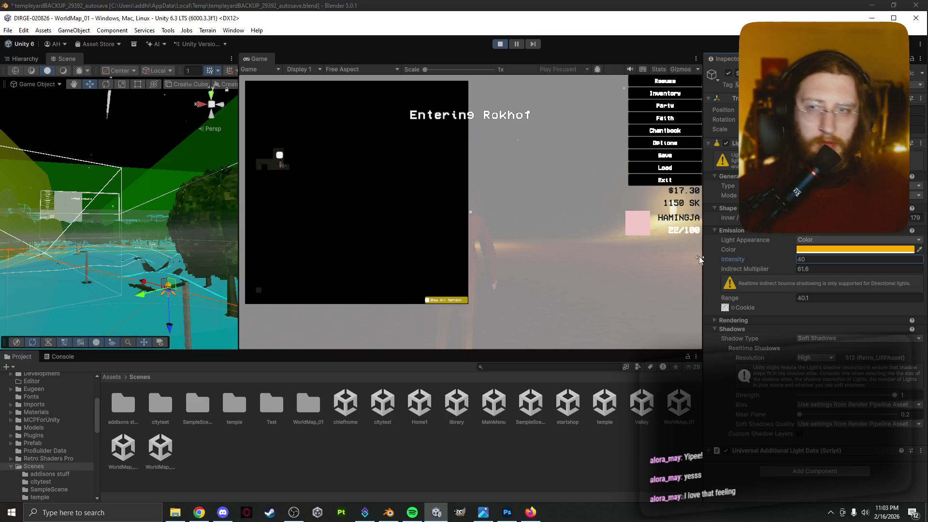
click(86, 254)
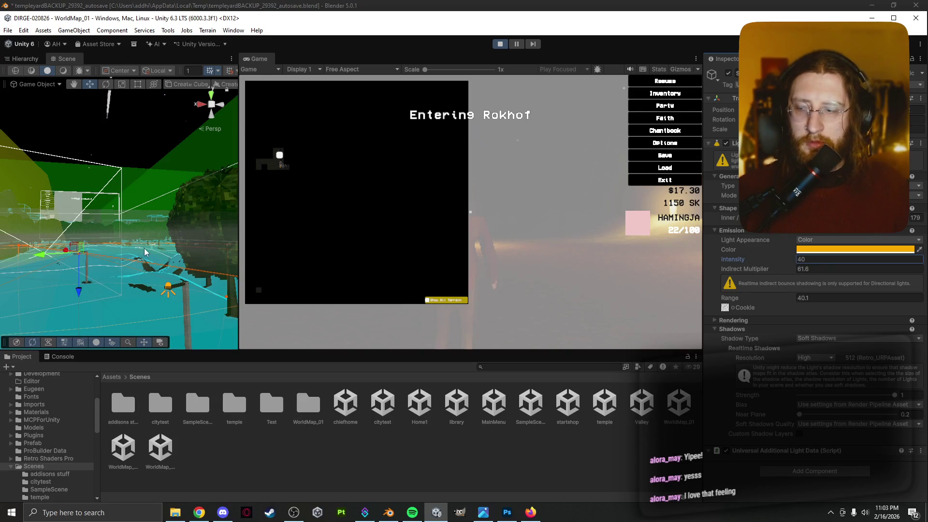
mouse_move(145, 252)
mouse_down()
mouse_move(168, 232)
mouse_move(193, 269)
mouse_up()
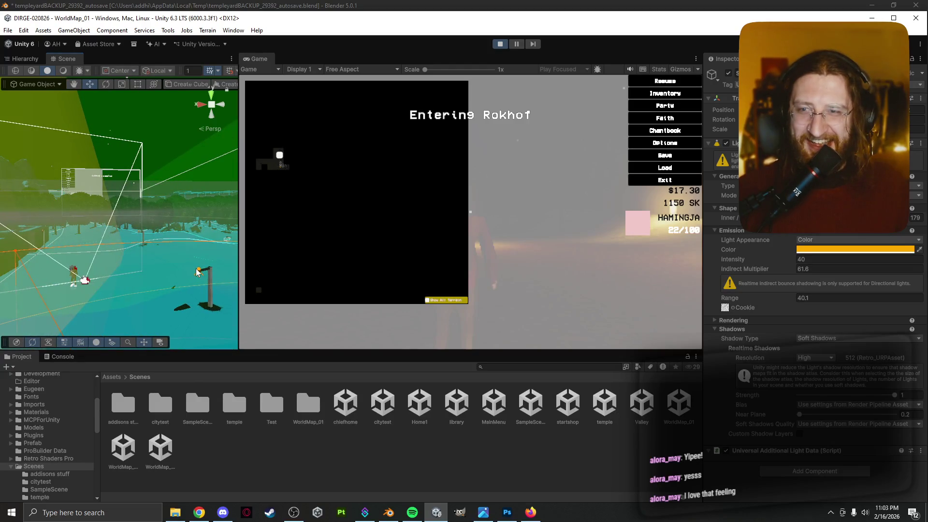
click(197, 272)
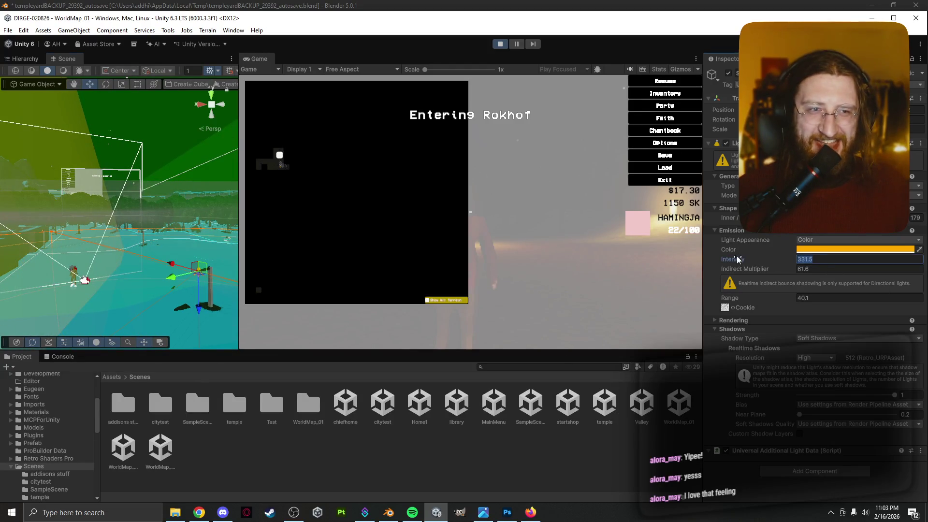
text(40)
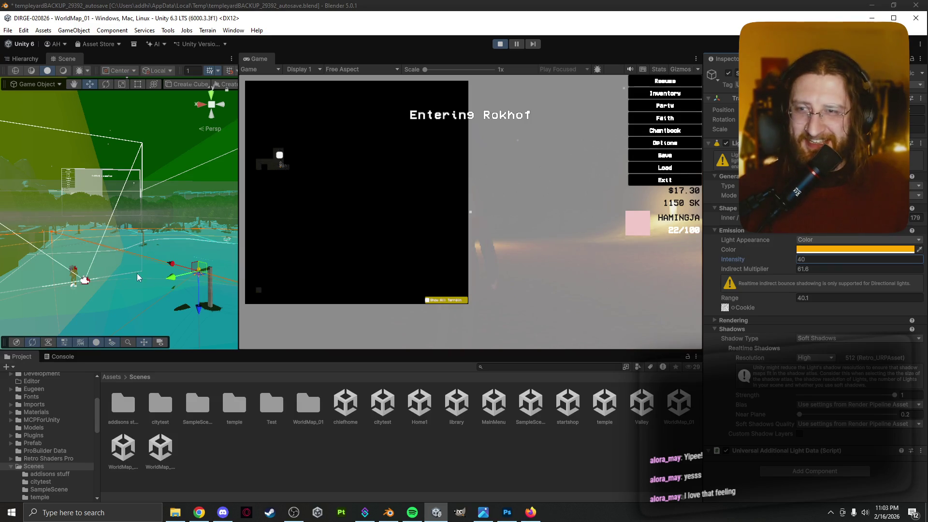
scroll(137, 277, up, 10)
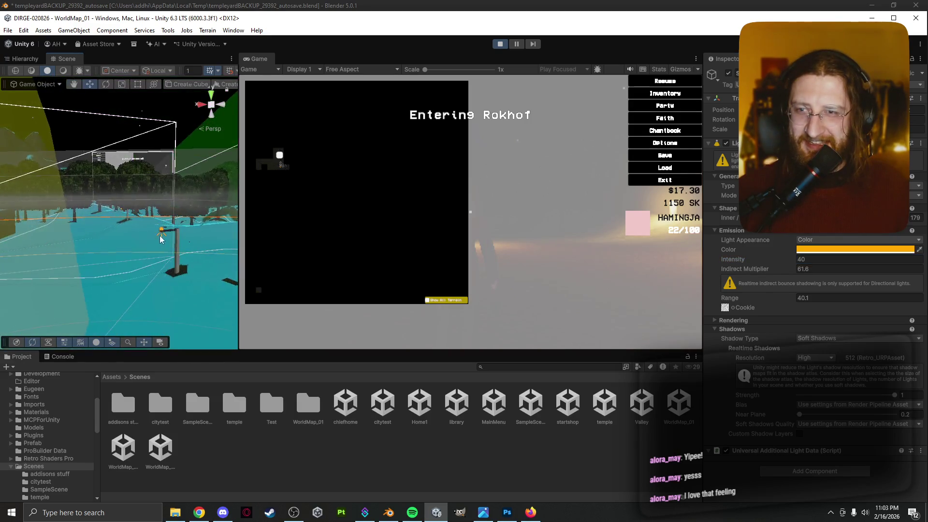
scroll(161, 238, up, 2)
Step: Set the closer lamp-post light and the brick-wall lamp to Intensity 40
click(164, 239)
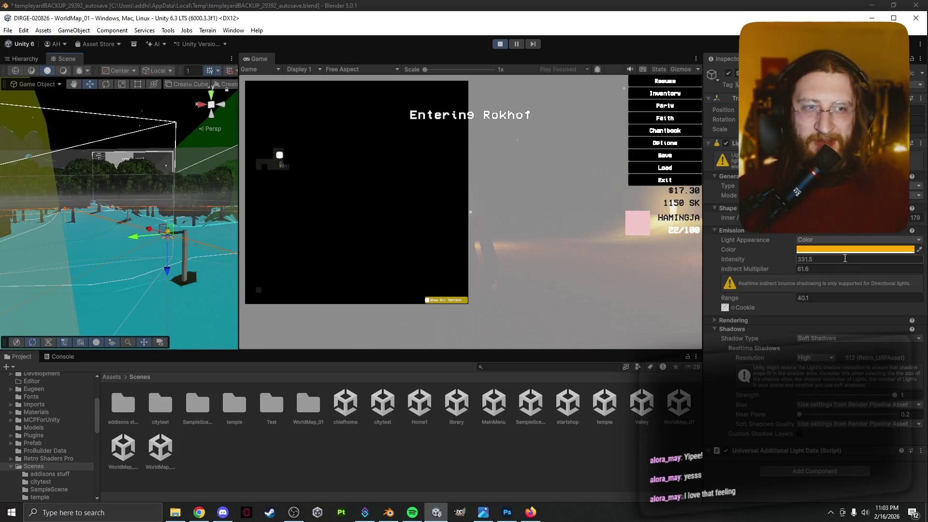
text(40)
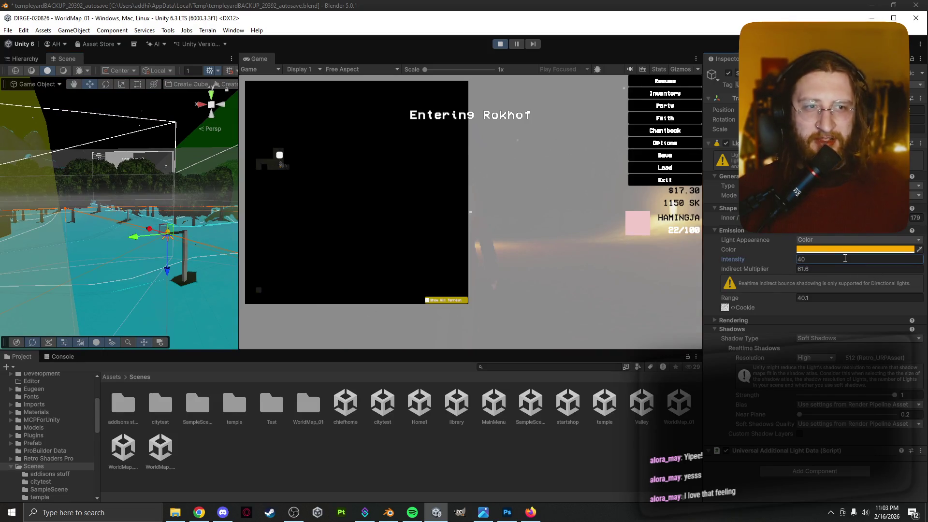
mouse_move(86, 279)
mouse_down()
mouse_move(61, 242)
mouse_move(76, 231)
mouse_up()
click(77, 225)
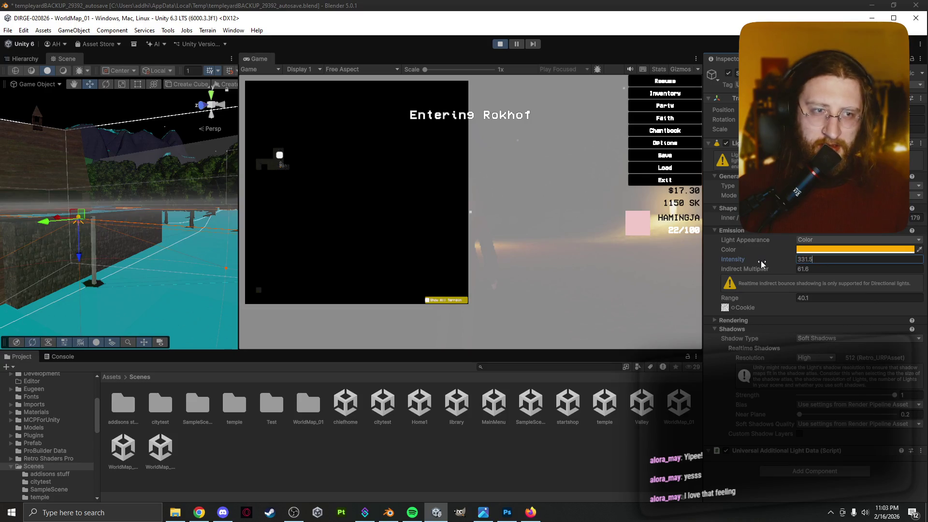
text(40)
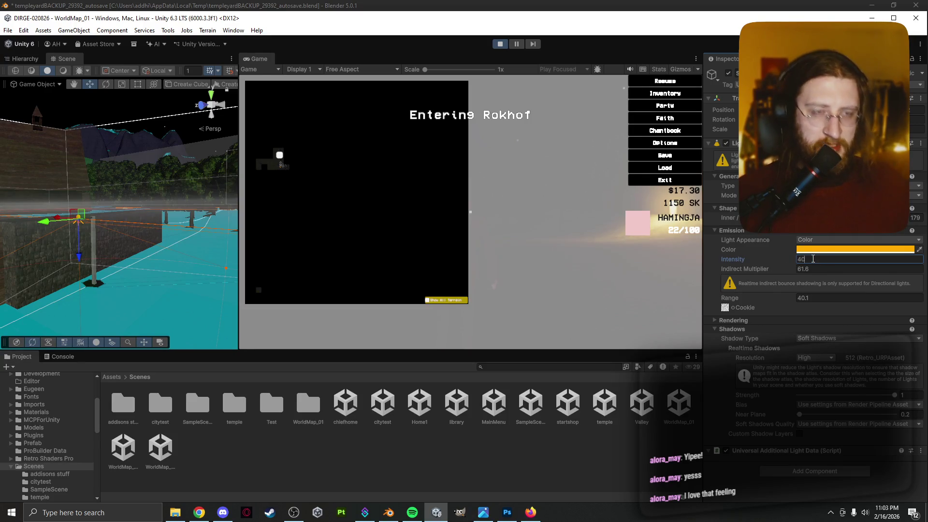
key(Return)
key(f)
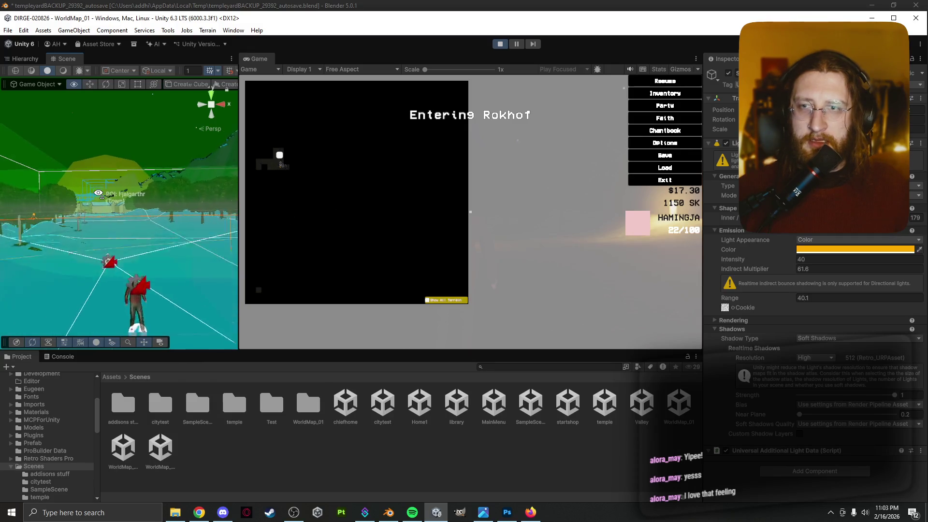
Step: Lower the Intensity of two lamp lights near the town houses to 40
mouse_move(80, 176)
mouse_down()
mouse_move(54, 181)
mouse_move(73, 201)
mouse_move(85, 193)
mouse_move(155, 232)
mouse_up()
click(161, 237)
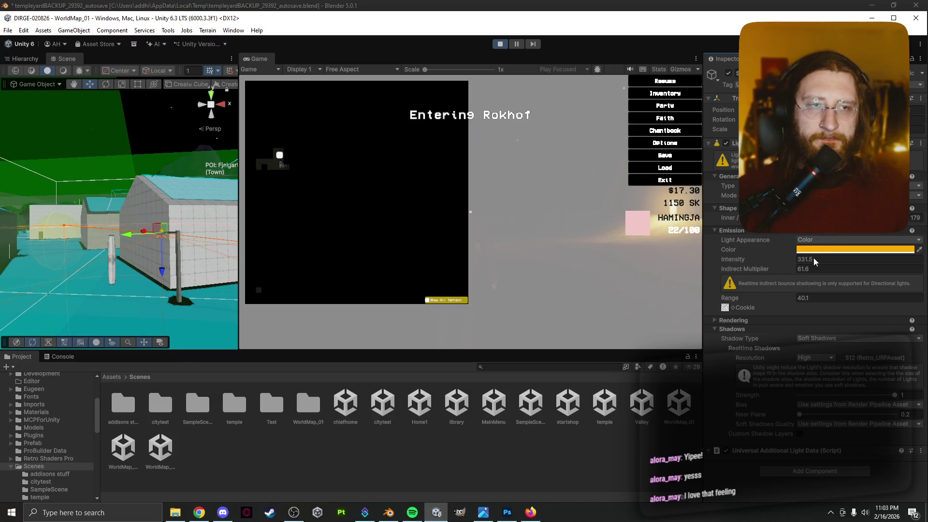
click(829, 260)
text(40)
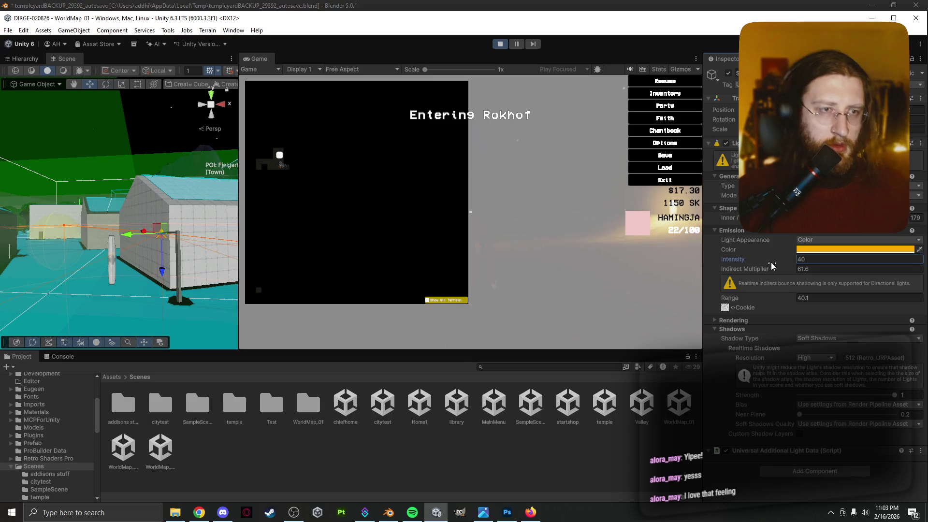
mouse_move(97, 232)
mouse_down()
mouse_move(86, 240)
mouse_move(918, 230)
mouse_move(469, 192)
mouse_up()
click(51, 207)
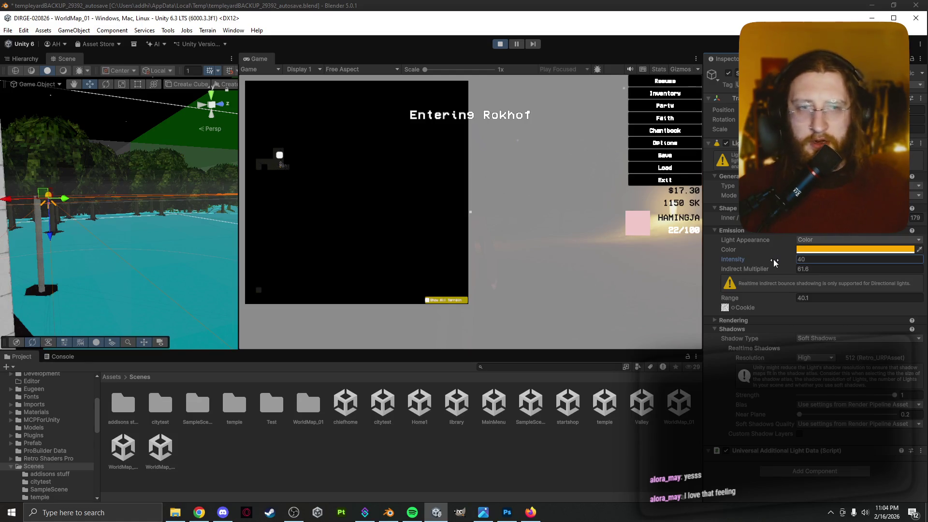
drag(154, 237, 385, 236)
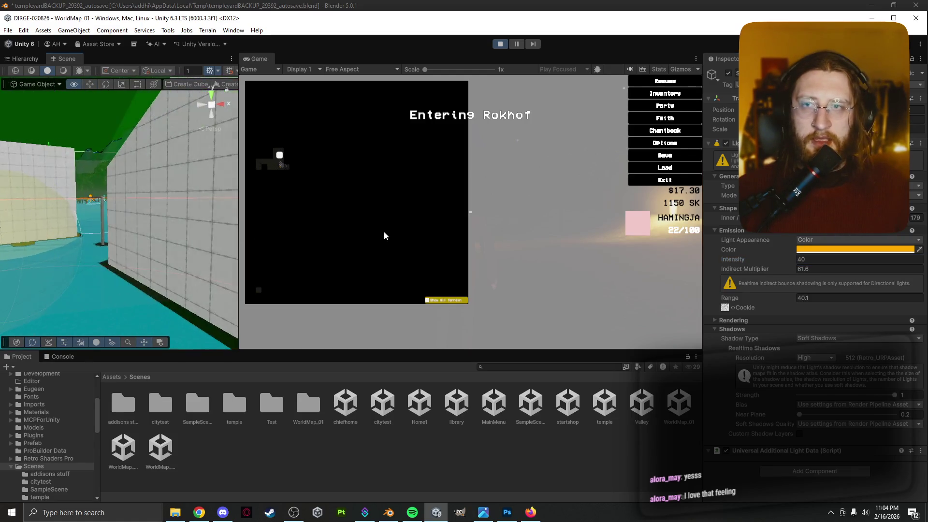
click(117, 215)
key(f)
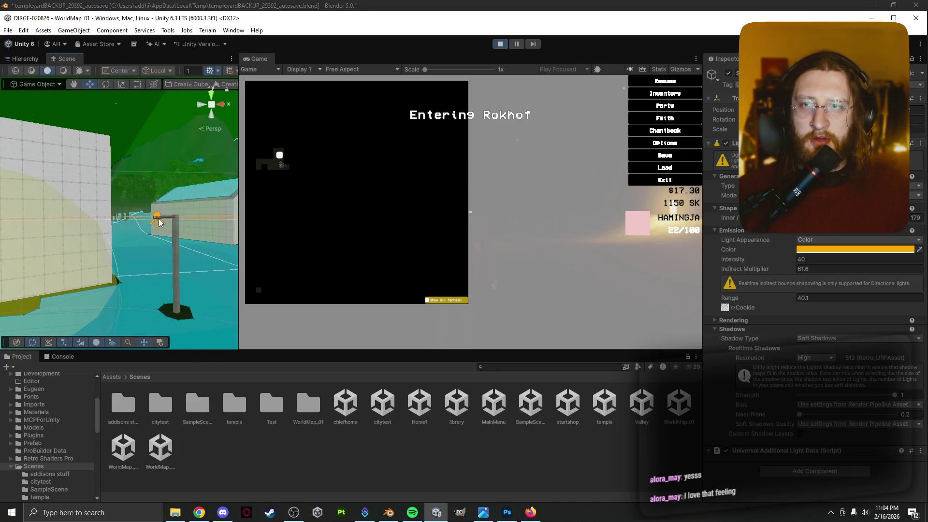
click(819, 261)
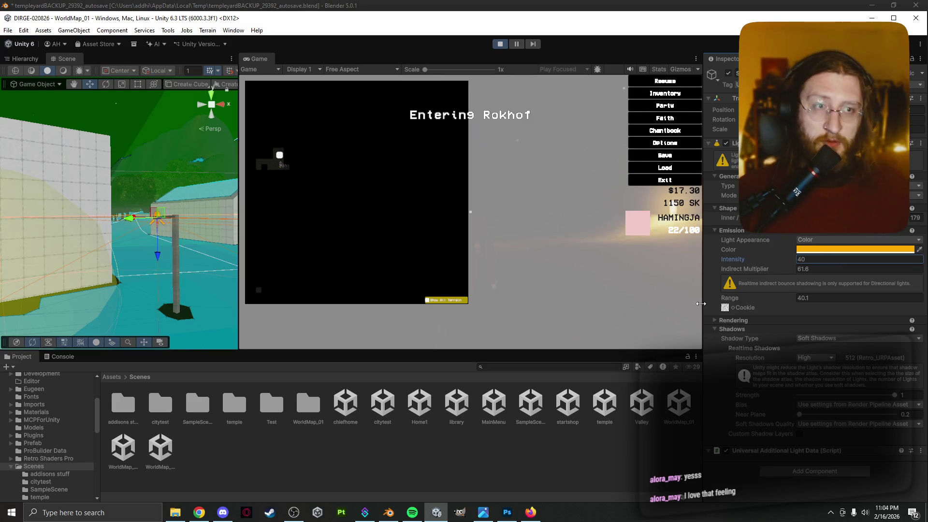
Step: Edit the lamp light beside the building, then select the lamp-post light showing intensity 40, range 40.1
drag(128, 269, 247, 255)
mouse_move(136, 238)
mouse_down()
mouse_move(235, 248)
mouse_move(104, 227)
mouse_up()
key(f)
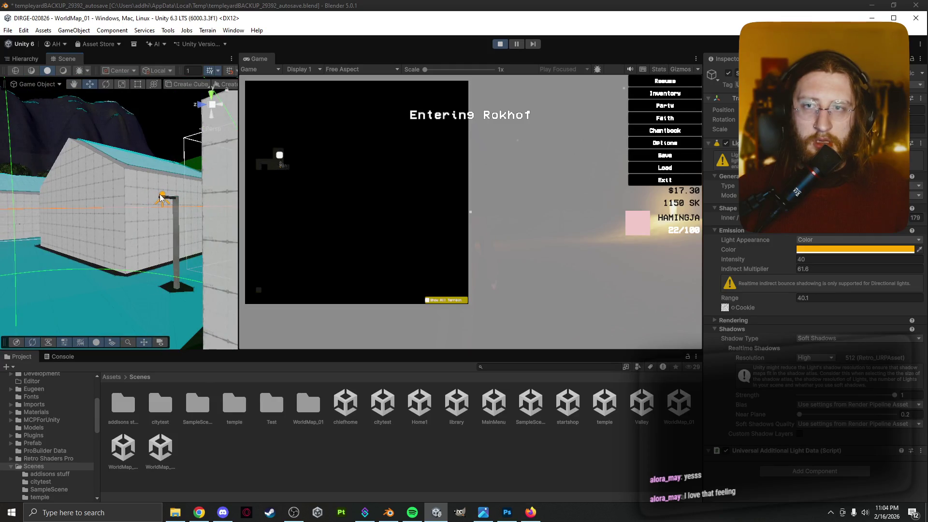
click(161, 198)
click(166, 198)
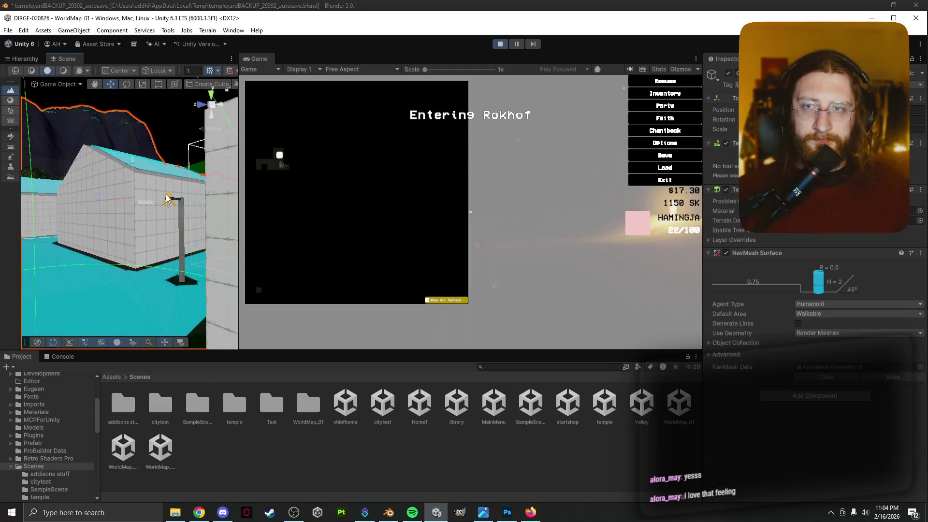
click(168, 201)
click(823, 260)
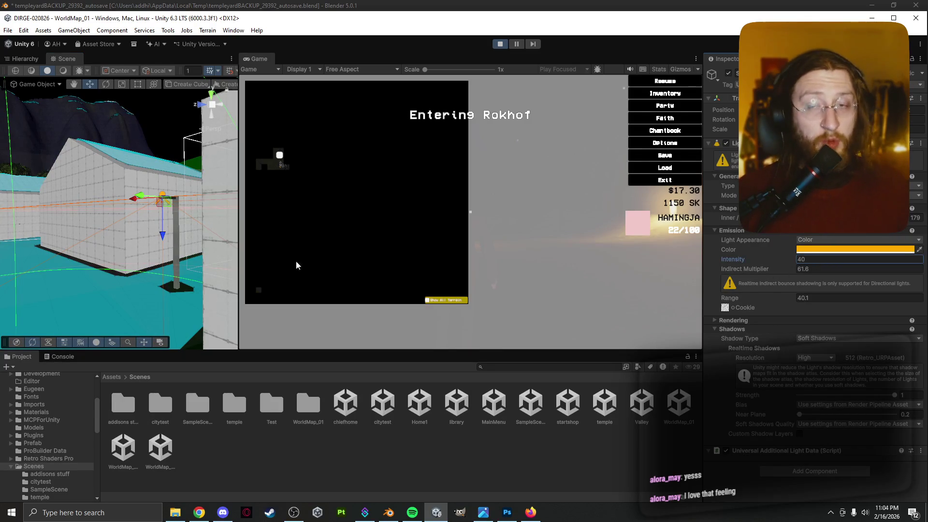
drag(131, 199, 160, 201)
scroll(112, 216, up, 3)
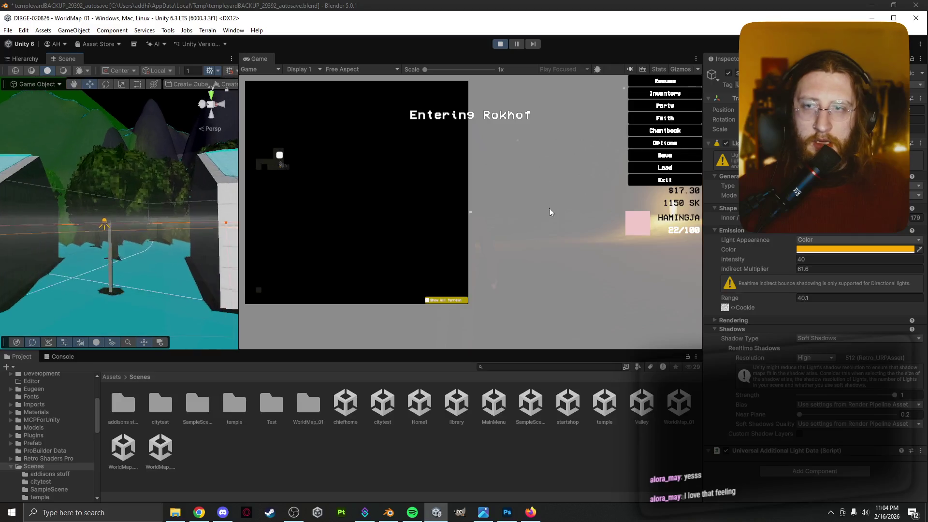
click(106, 224)
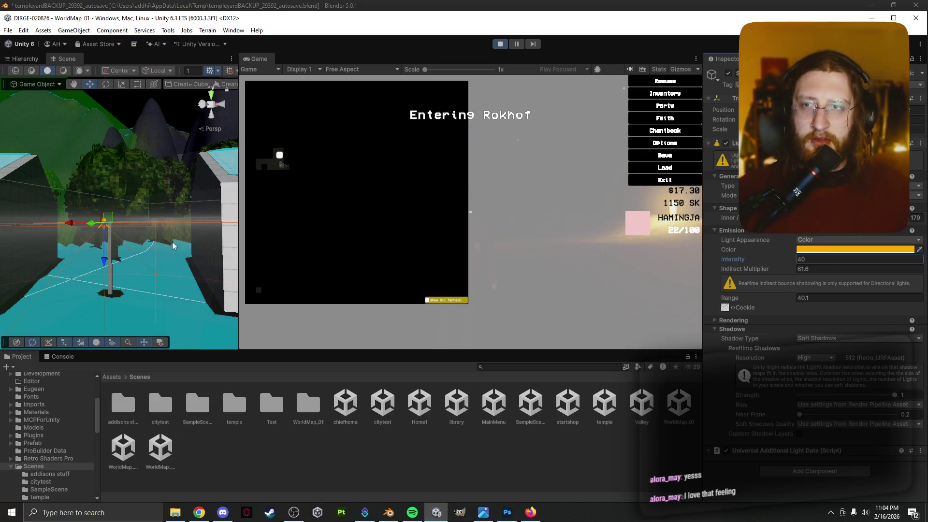
Step: Inspect the lamp lights at the lamp post and between the houses
drag(173, 246, 228, 244)
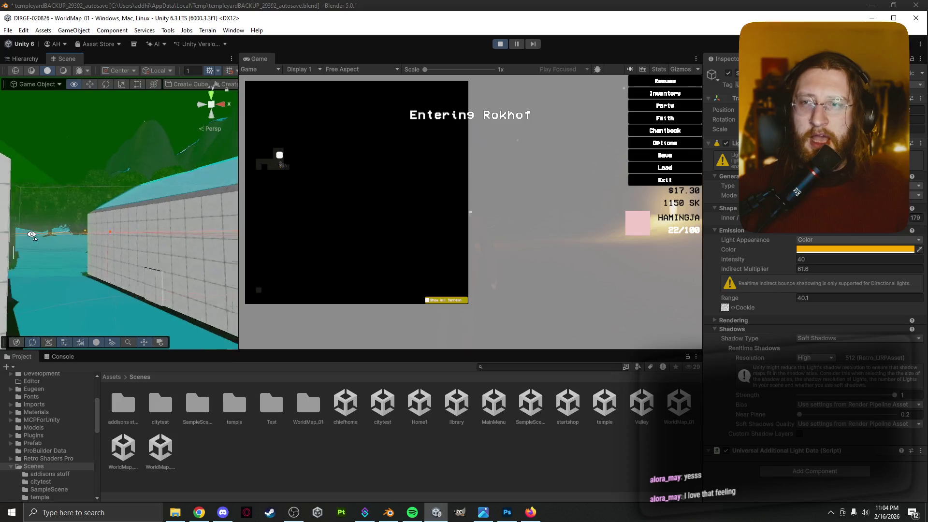
mouse_move(85, 245)
mouse_down()
mouse_move(72, 242)
mouse_move(122, 277)
mouse_up()
click(128, 272)
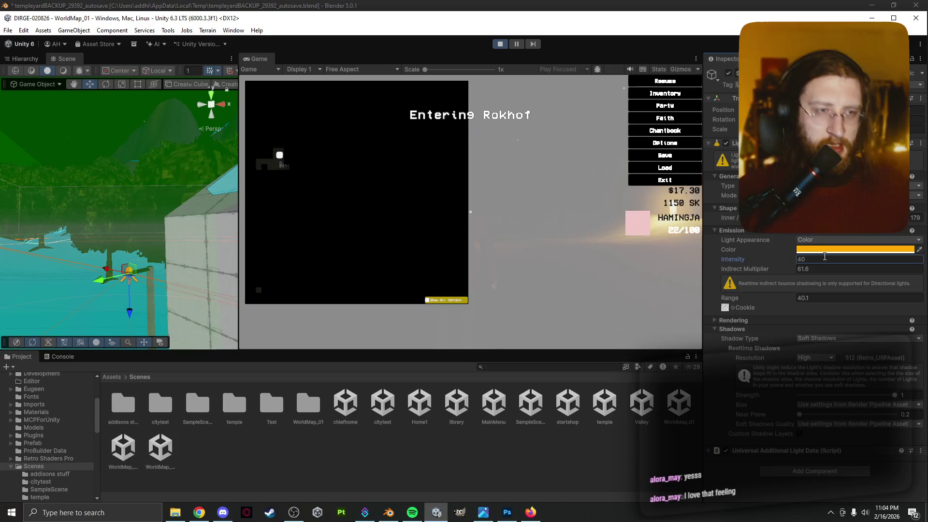
drag(159, 233, 925, 276)
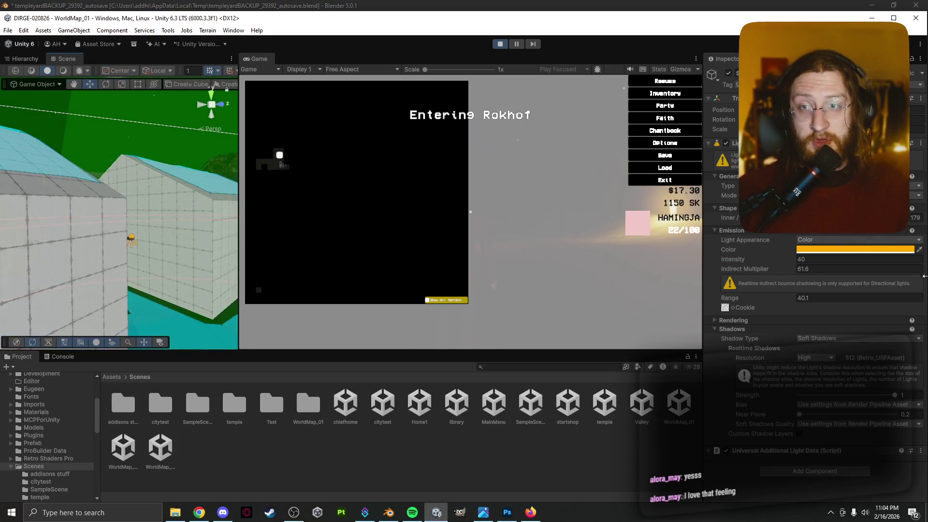
click(134, 241)
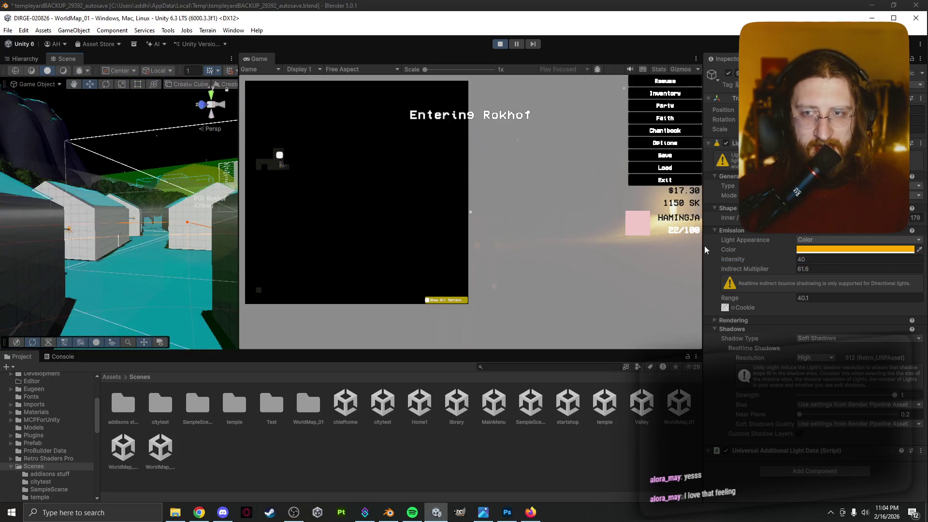
scroll(73, 253, up, 5)
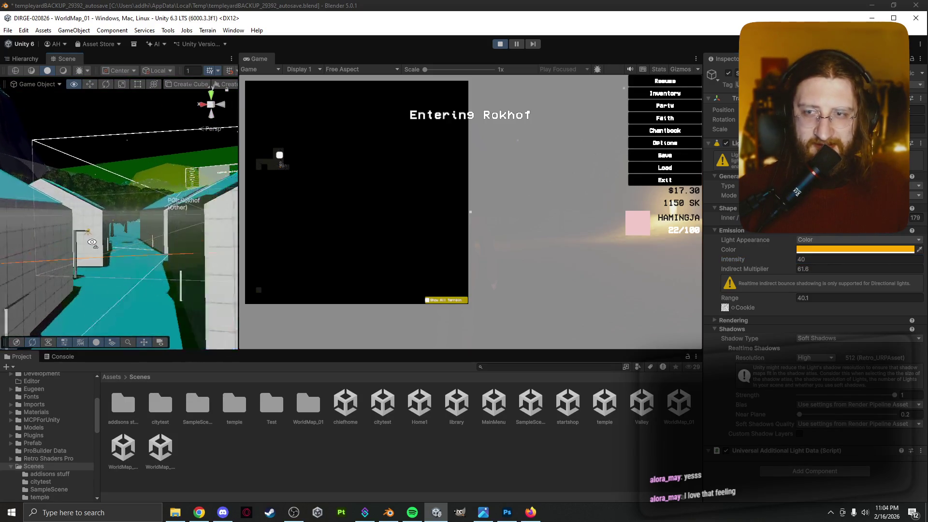
click(70, 244)
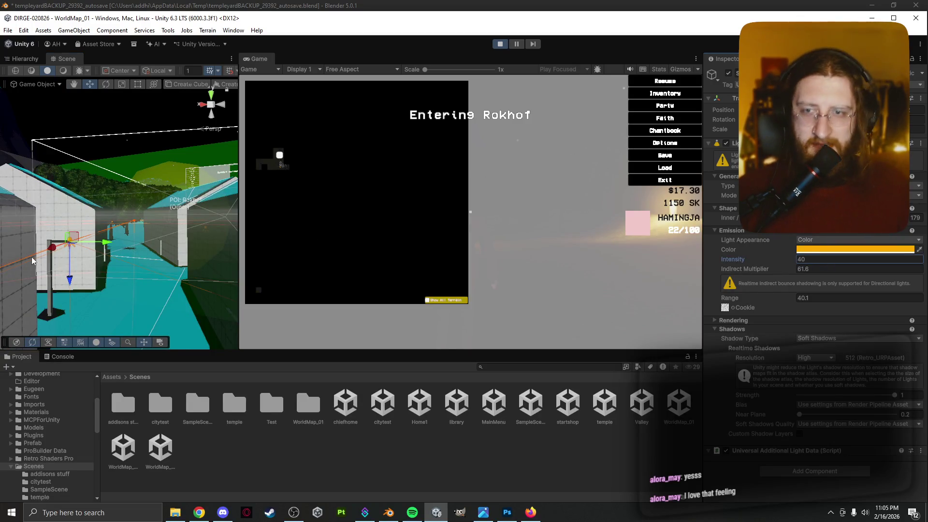
Step: Inspect the lamp lights by the long house wall and near the water
drag(32, 261, 177, 268)
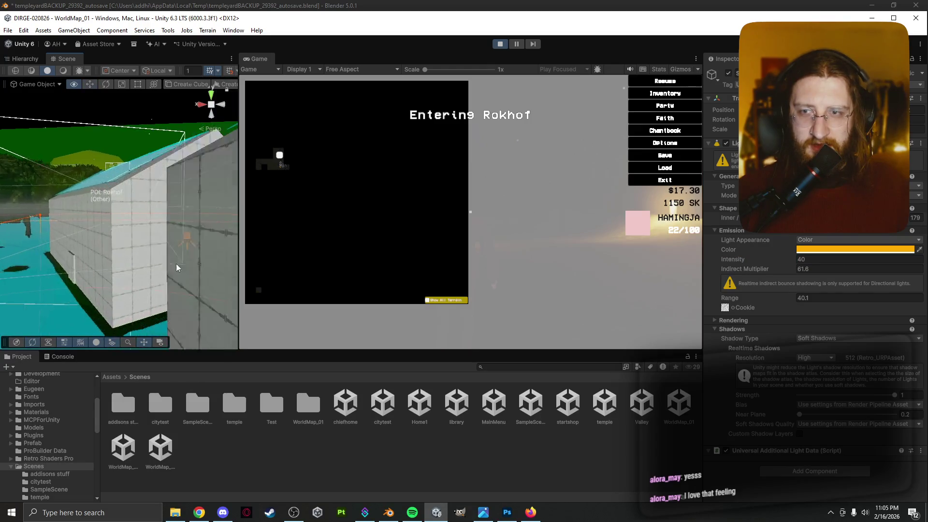
scroll(183, 269, down, 5)
click(201, 242)
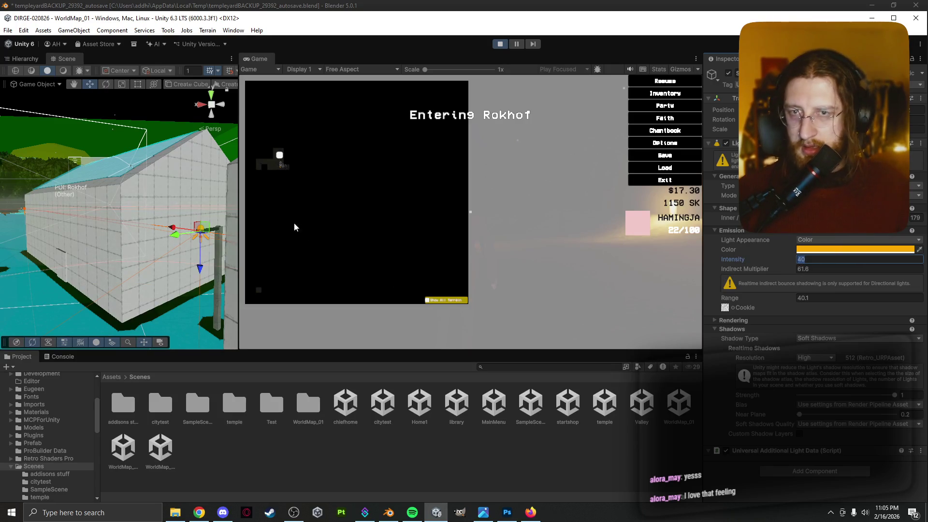
mouse_move(105, 231)
mouse_down()
mouse_move(21, 231)
mouse_move(57, 217)
mouse_up()
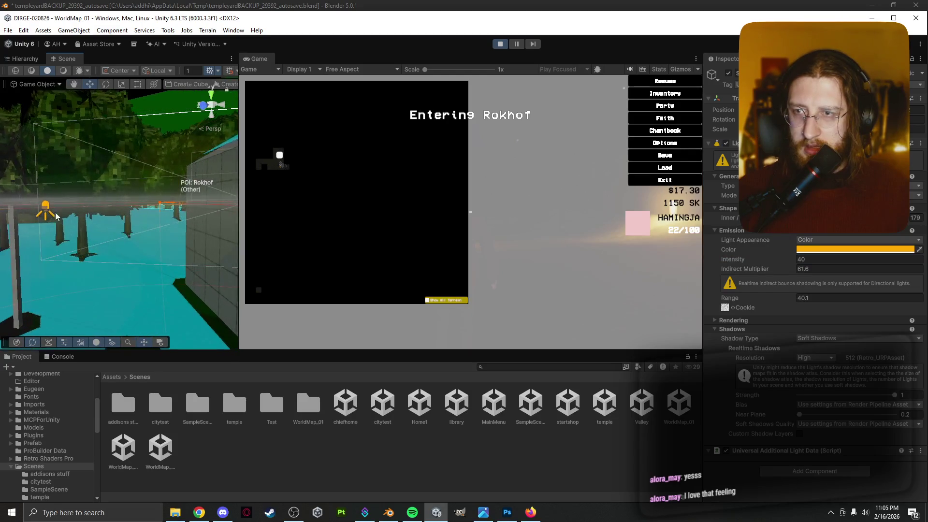
click(46, 208)
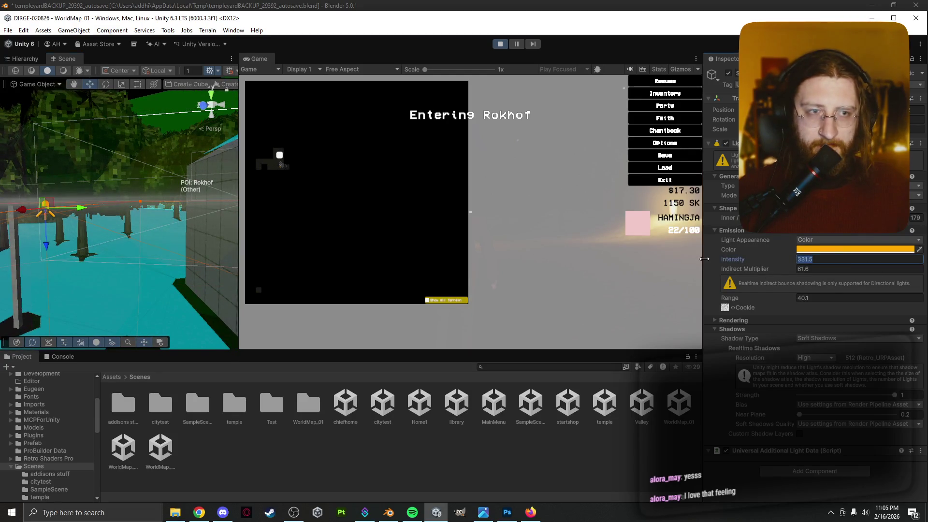
text(40)
Step: Resume play to view the lamps at night, then pause and inspect another lamp light
click(487, 205)
key(Escape)
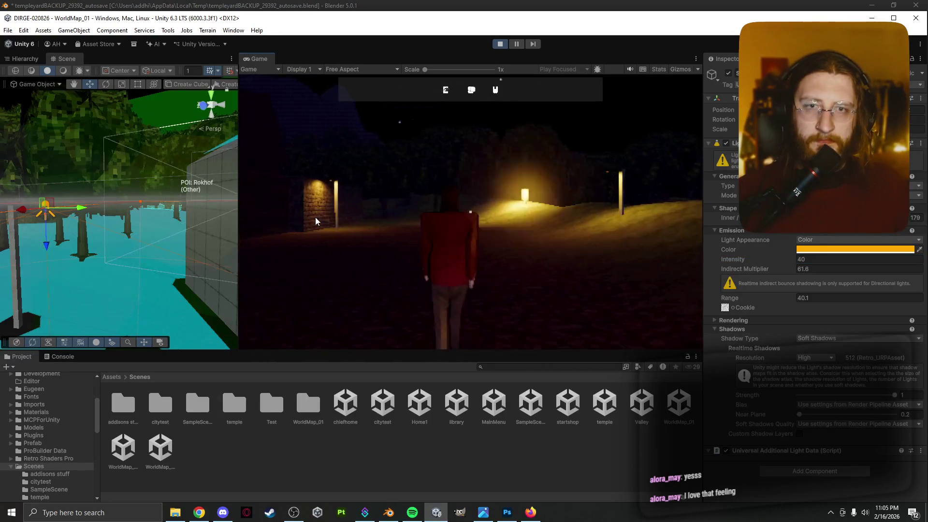
key(Escape)
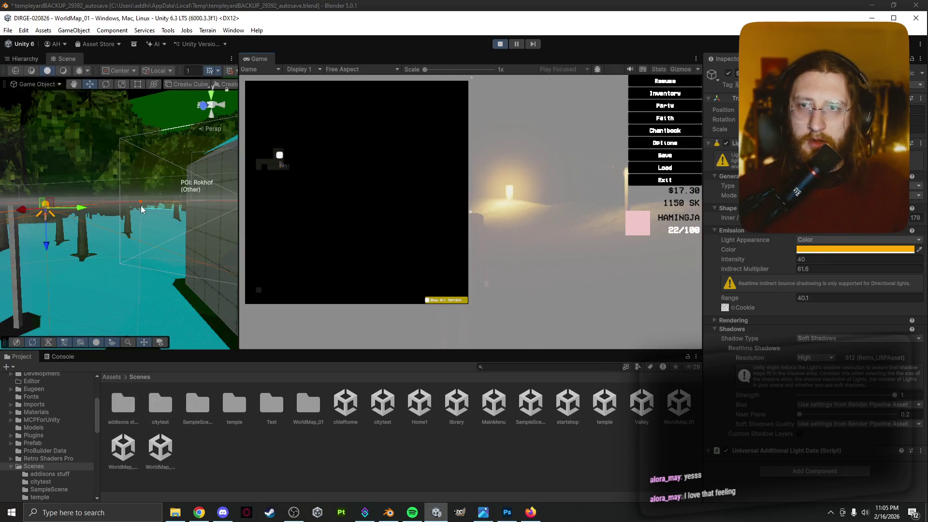
right_click(141, 205)
click(137, 209)
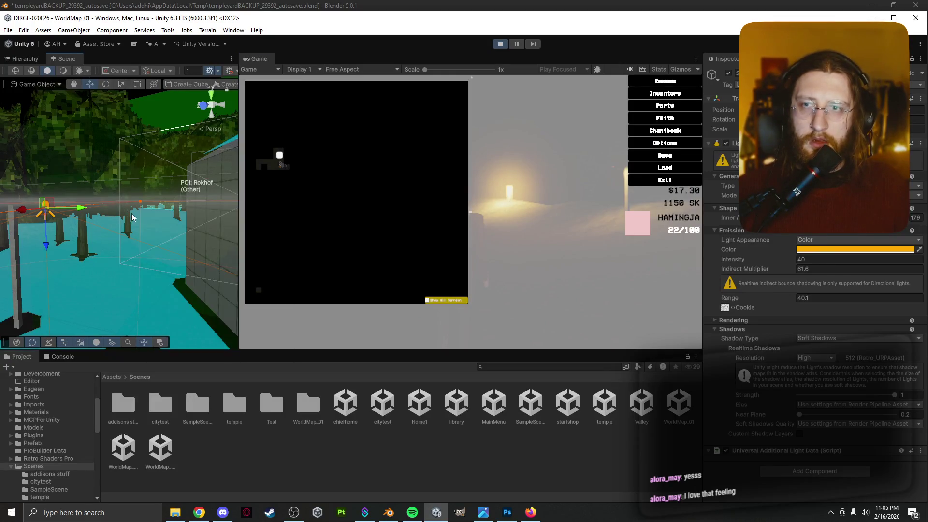
click(118, 175)
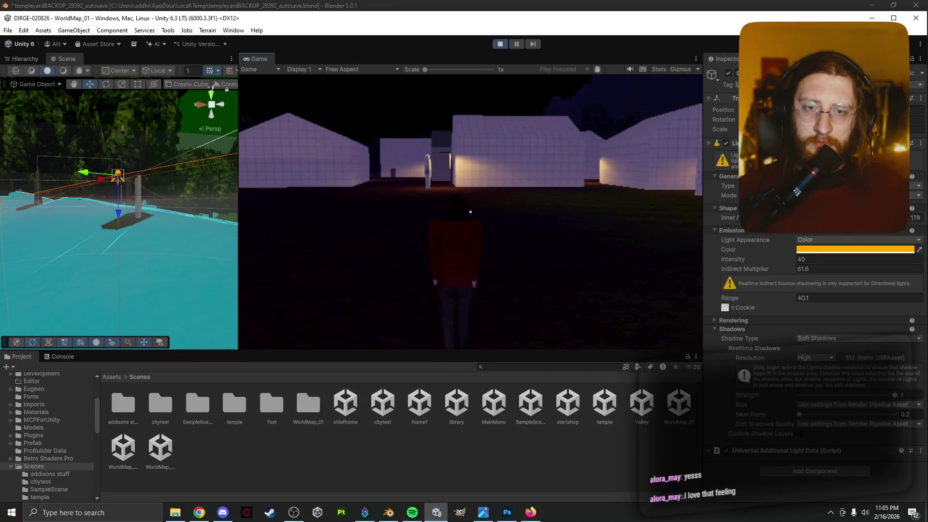
key(Escape)
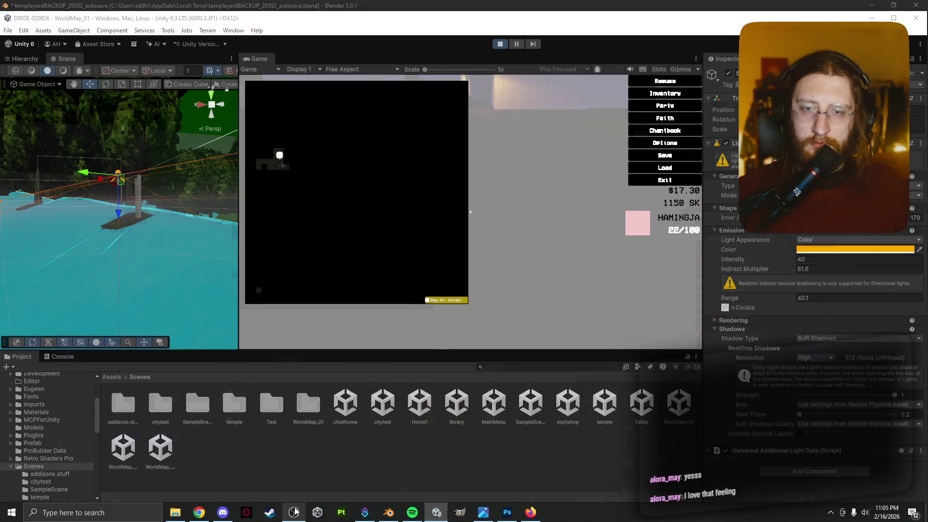
Step: Check OBS, briefly resume and re-pause the game, then switch to Spotify
click(299, 509)
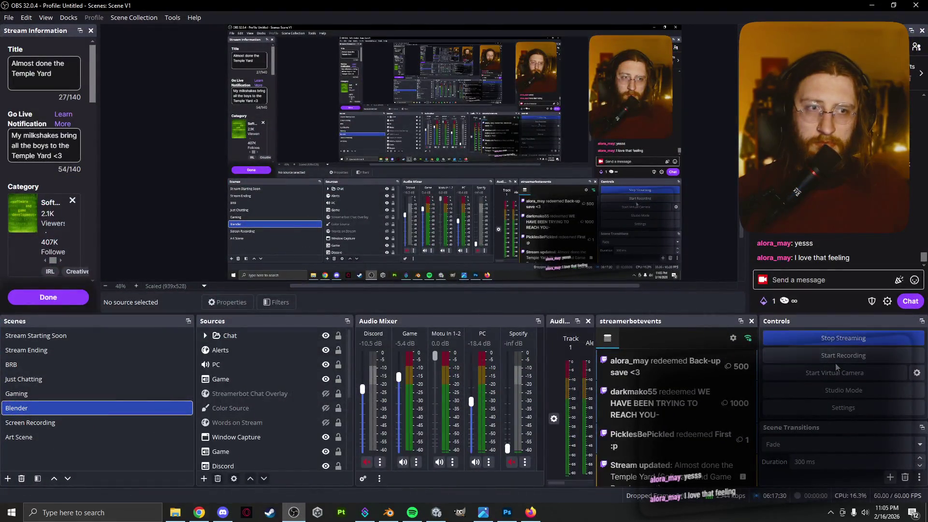
click(437, 512)
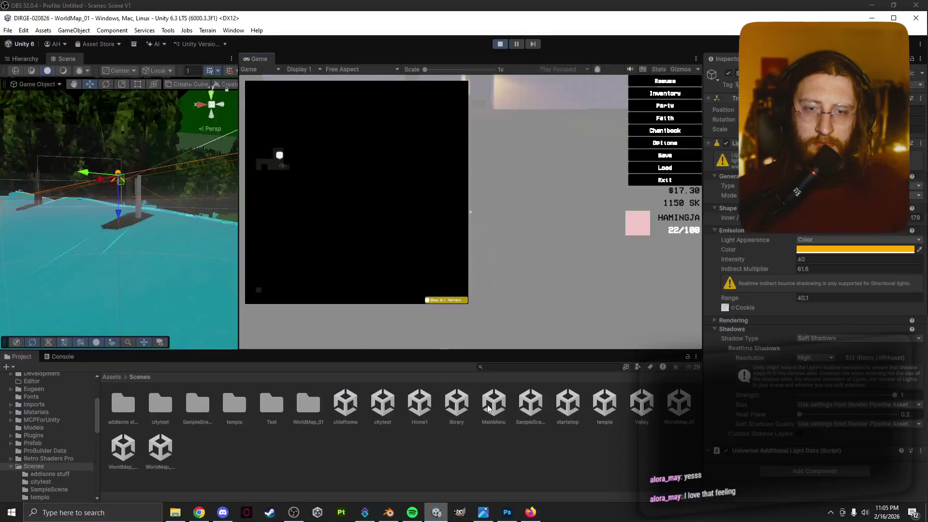
click(509, 238)
key(Escape)
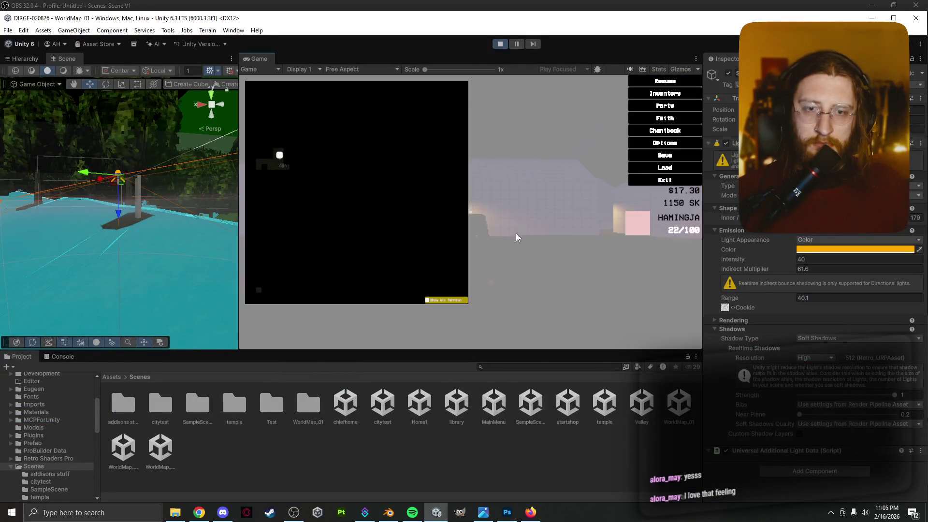
key(alt+Tab)
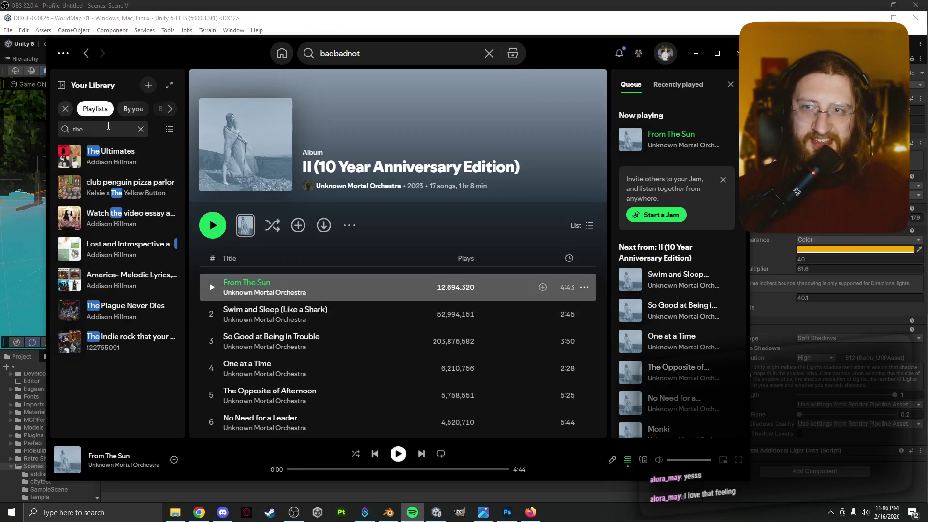
Step: Filter the library for 'dirge', play Dawn from the Dirge playlist, and minimize Spotify
text(fir)
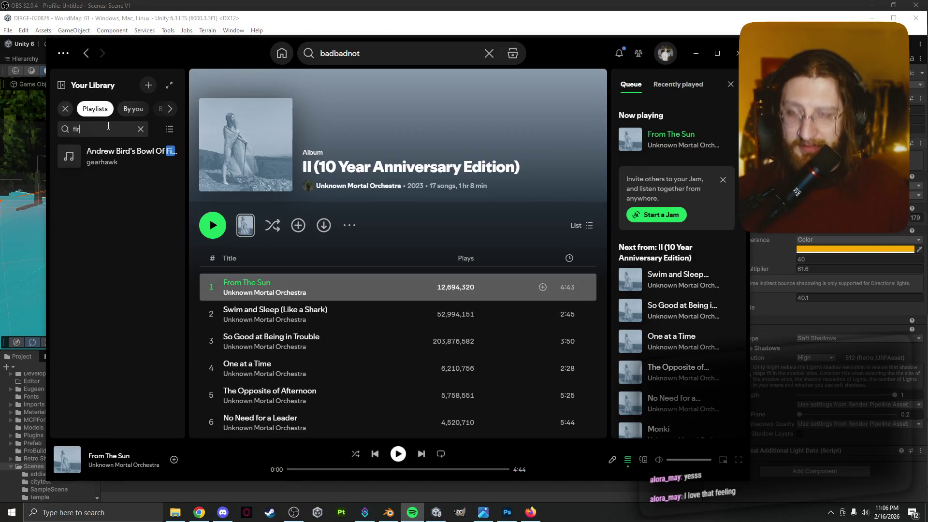
key(BackSpace)
key(BackSpace)
text(dirge)
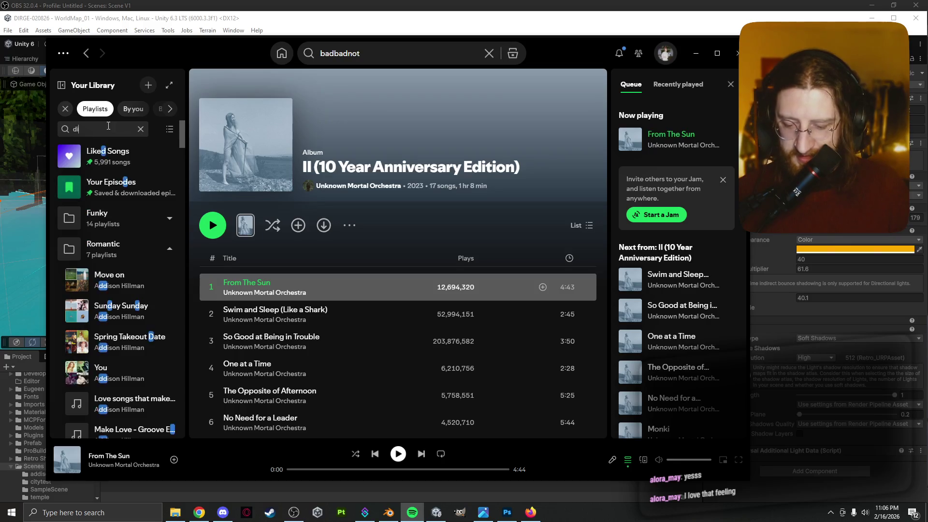
click(97, 157)
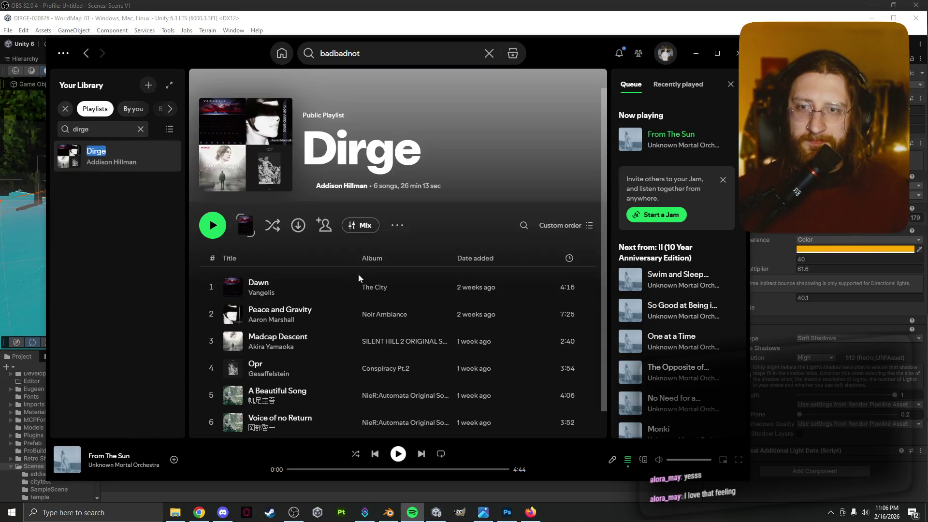
double_click(328, 289)
click(696, 53)
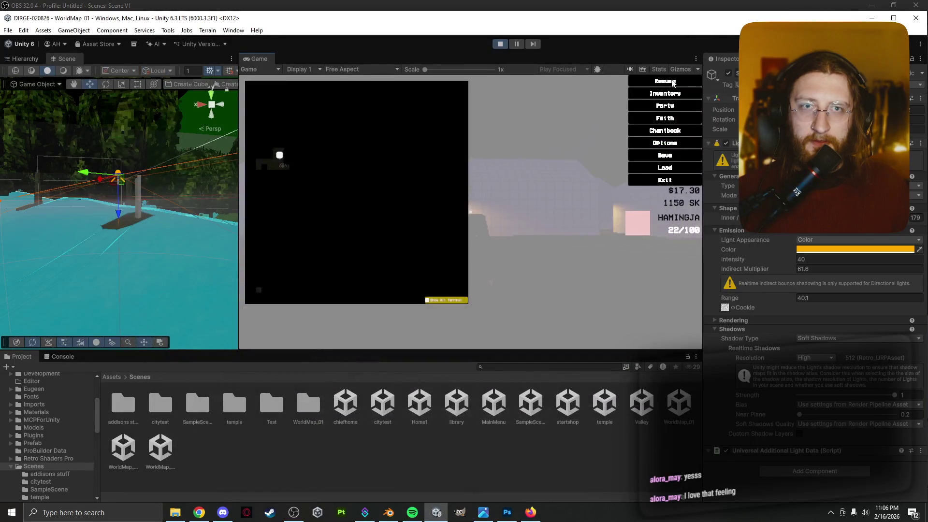
Step: Resume the playtest and walk the player down the corridor toward the lit building
click(674, 81)
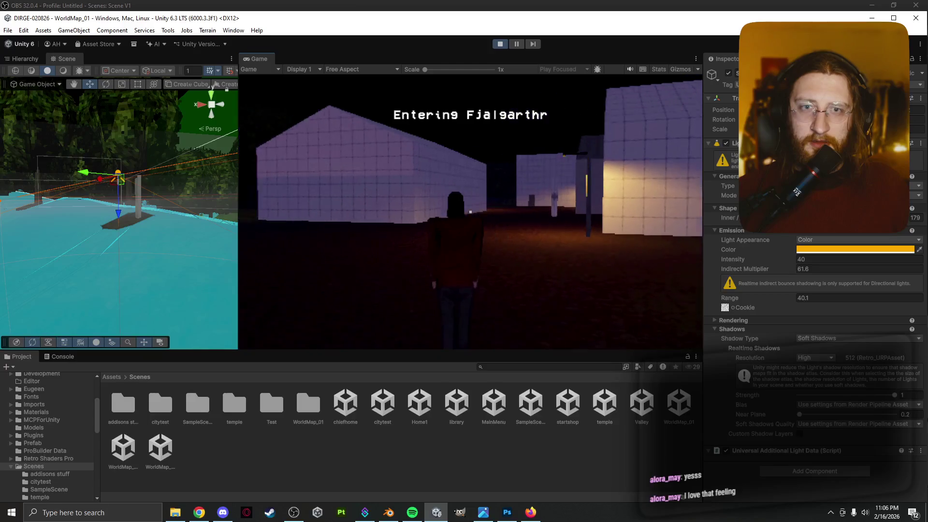
key(w)
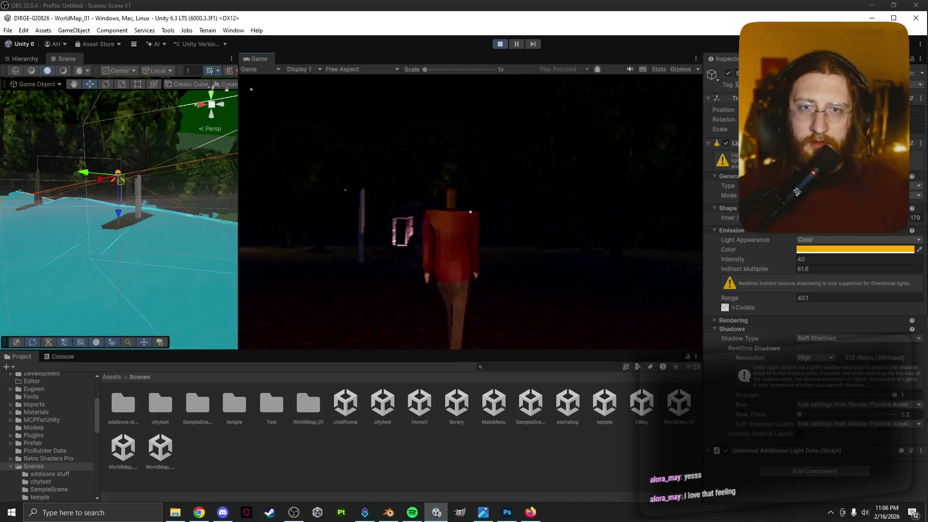
key(w)
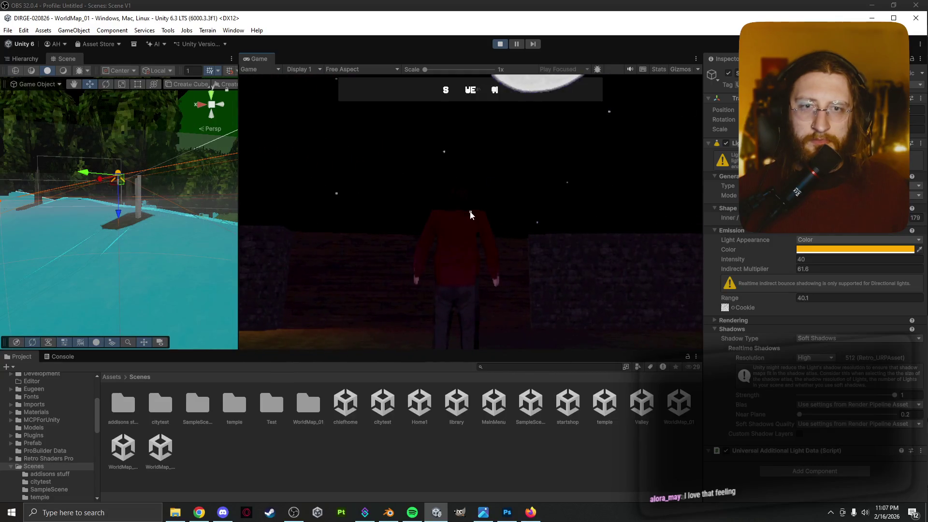
Step: Switch to OBS, then to Chrome, and view the point cloud search tab
click(288, 515)
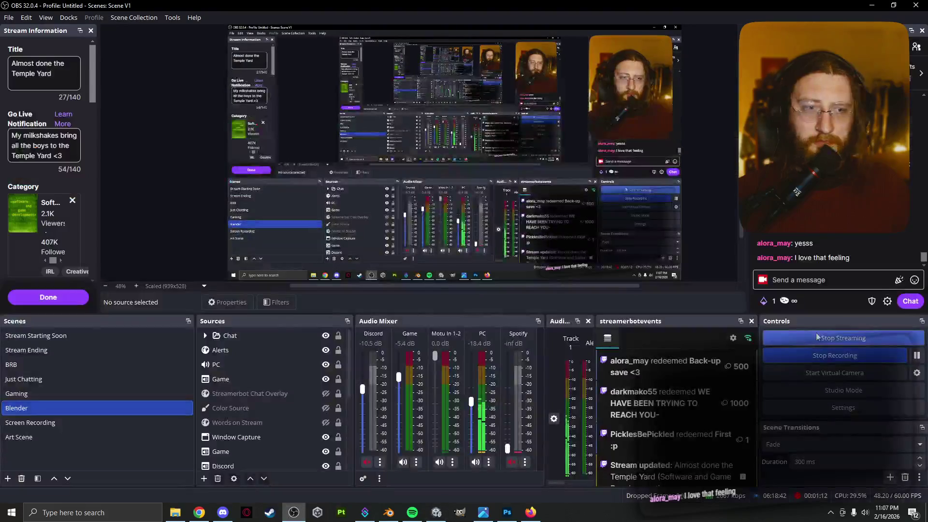
click(194, 515)
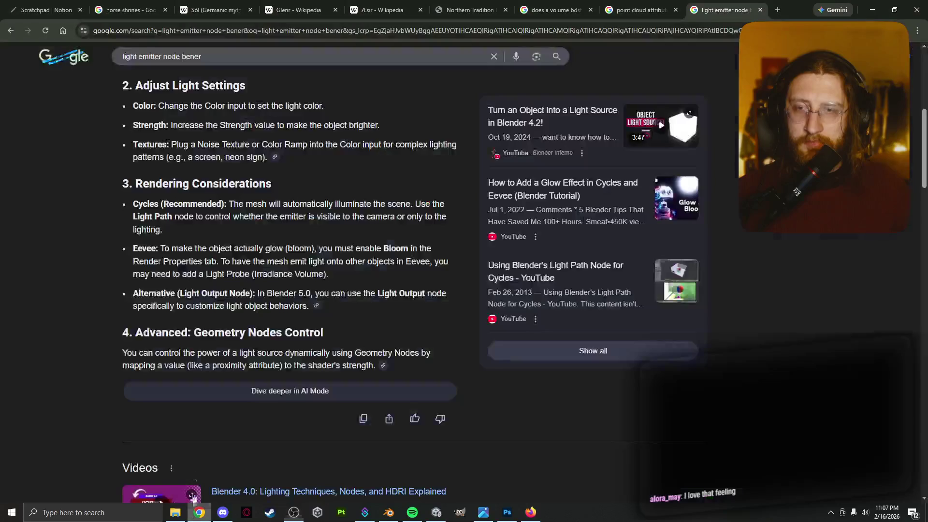
click(638, 9)
Step: Go to the Streamable site from the light emitter node search tab
click(720, 10)
click(739, 30)
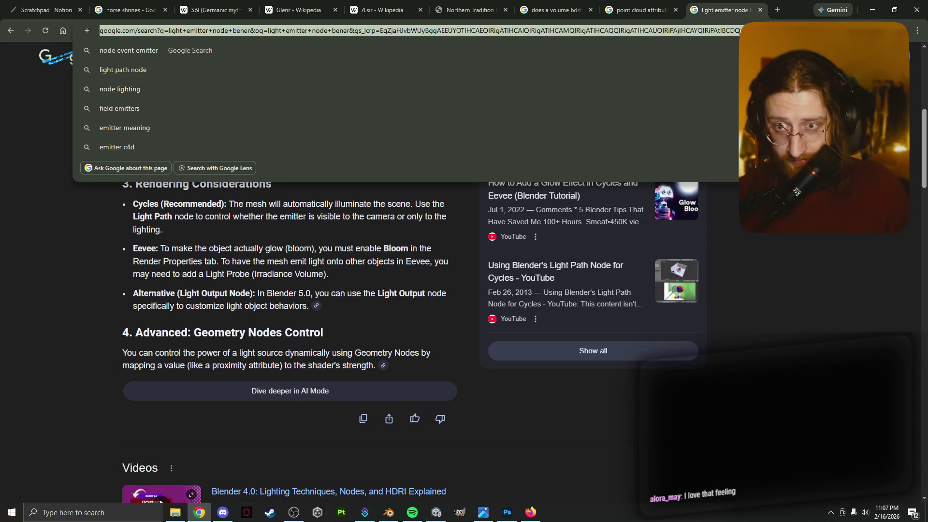
text(stream)
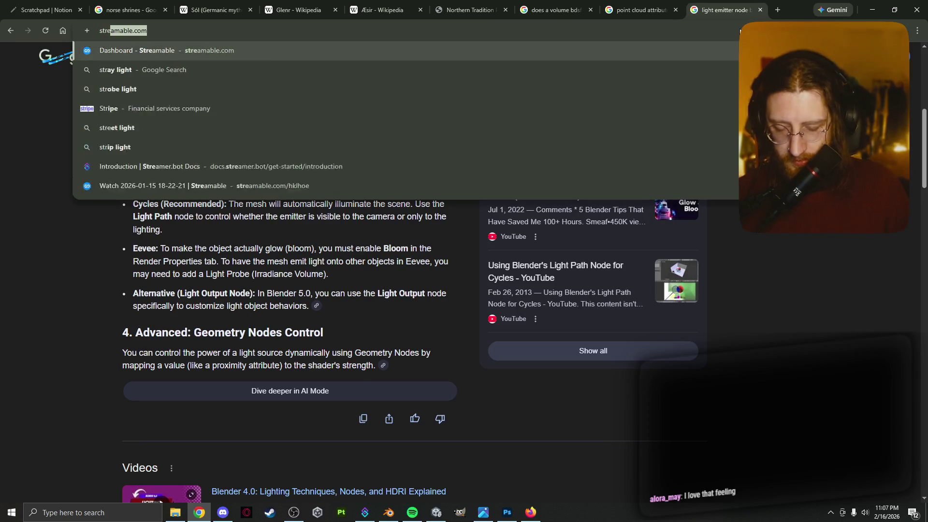
key(Return)
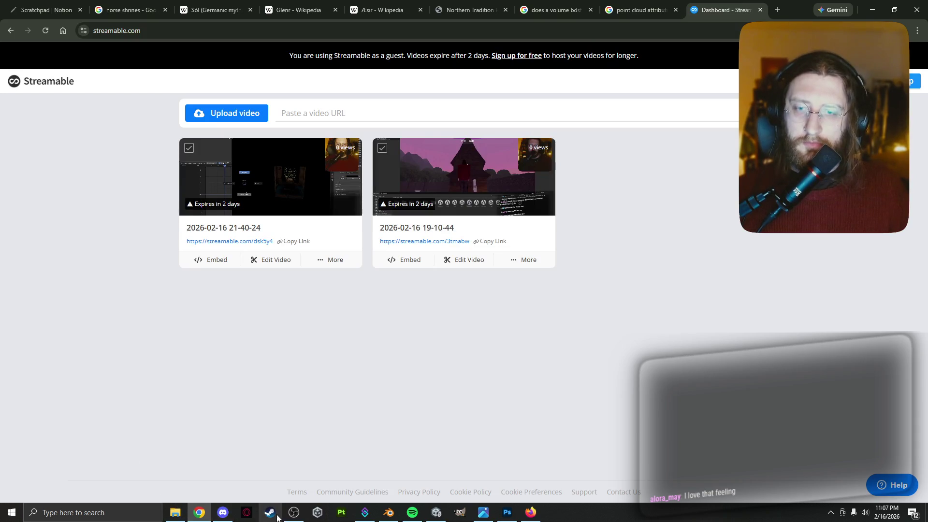
click(294, 513)
click(8, 17)
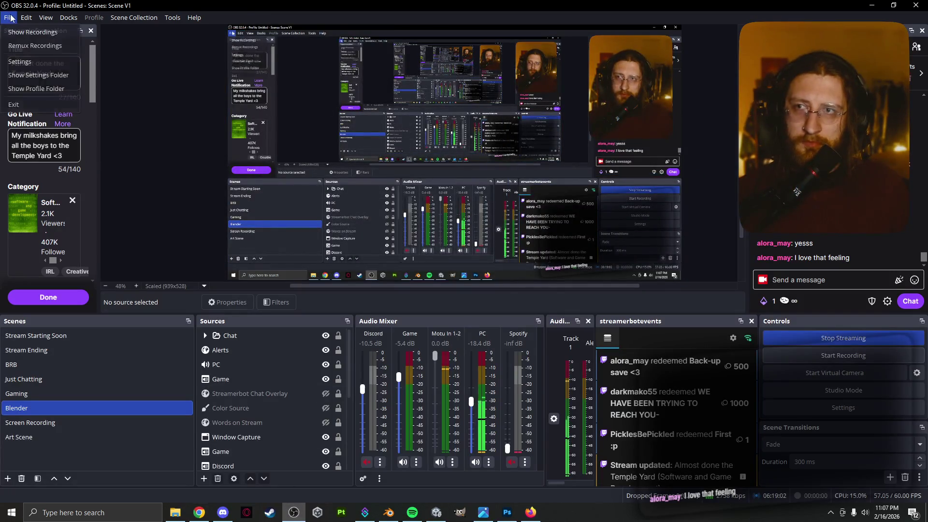
click(29, 33)
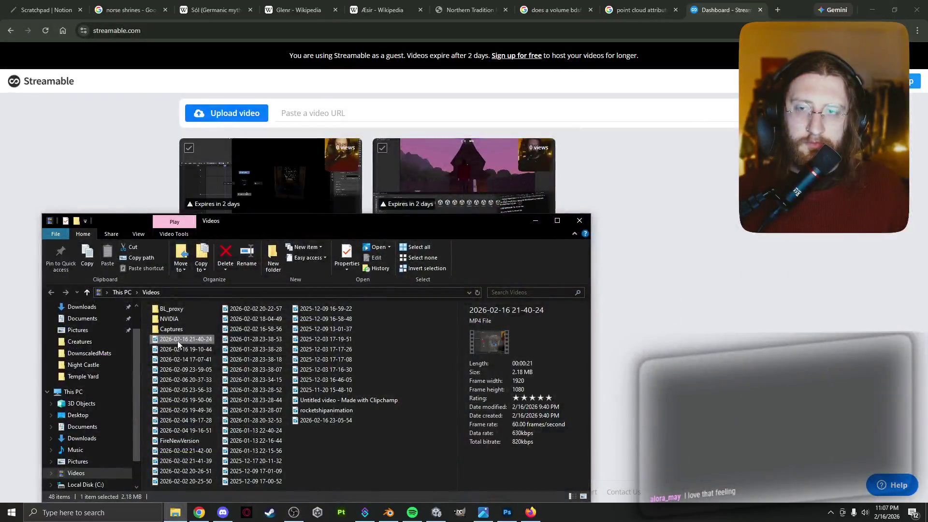
mouse_move(178, 343)
mouse_down()
mouse_move(166, 215)
mouse_move(128, 205)
mouse_up()
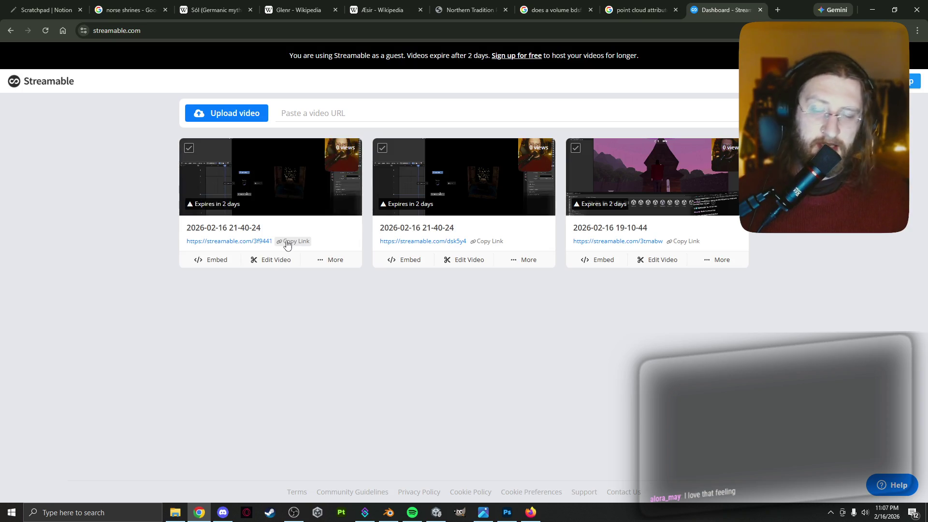
Step: Copy the share link of the first video on the Streamable dashboard
click(288, 244)
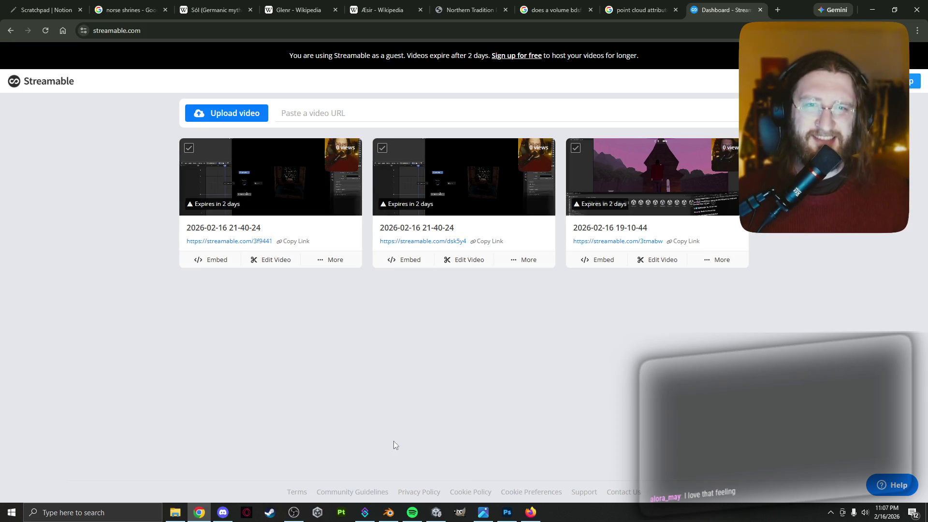
click(294, 514)
click(293, 511)
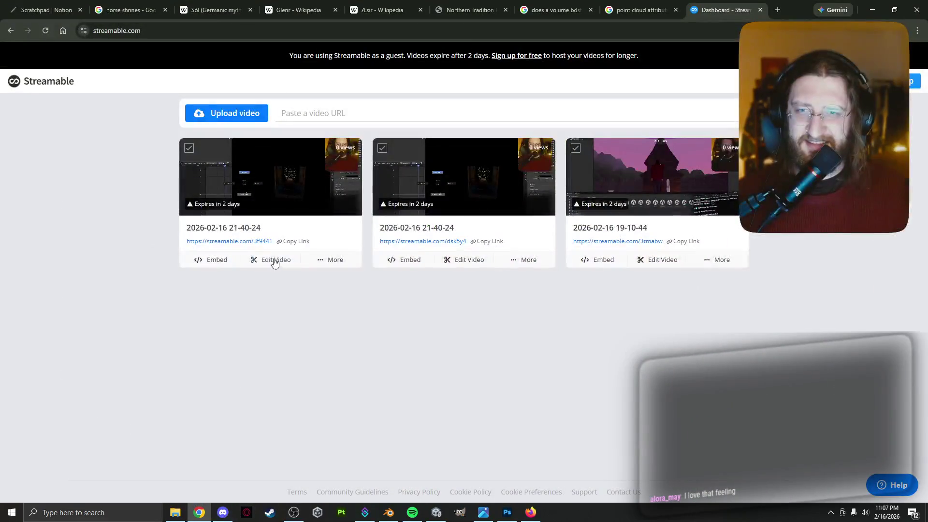
click(298, 242)
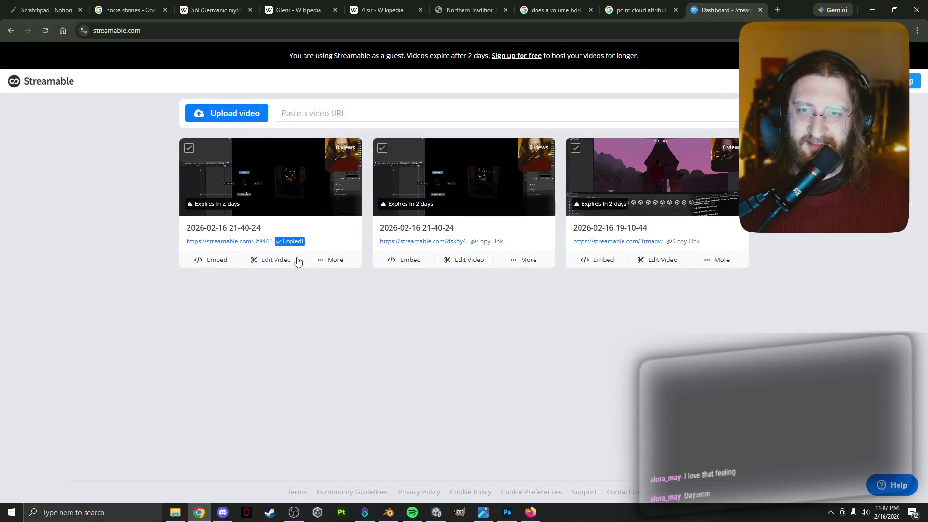
Step: Visit Discord and the browser, ending on the Photoshop Creature Planning.psd document
click(222, 513)
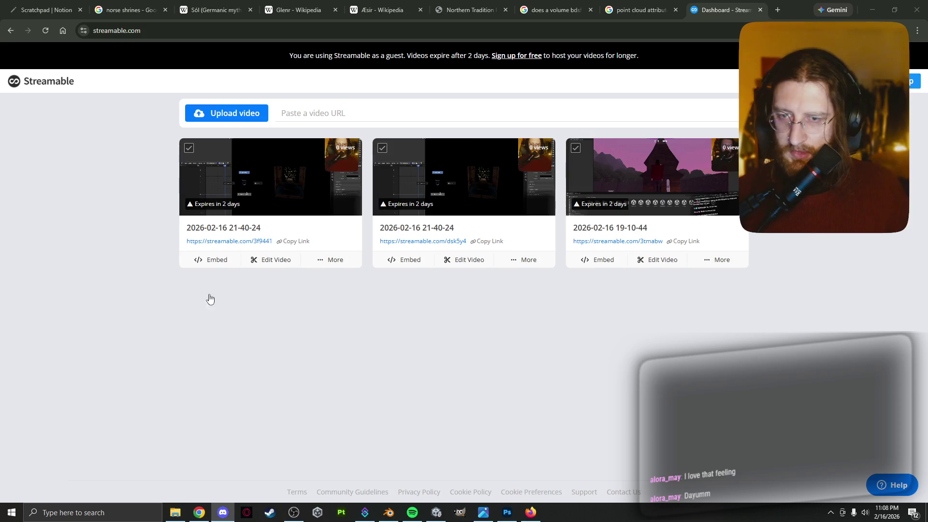
click(58, 348)
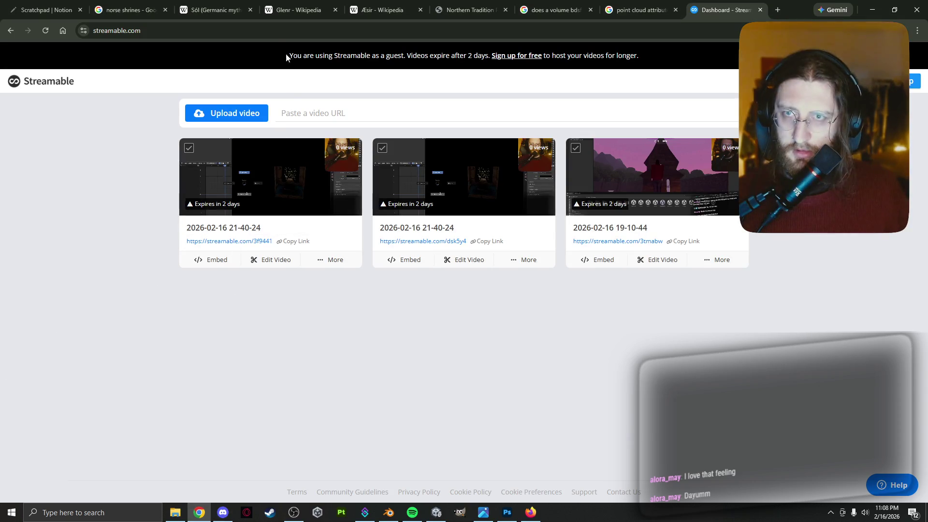
click(507, 513)
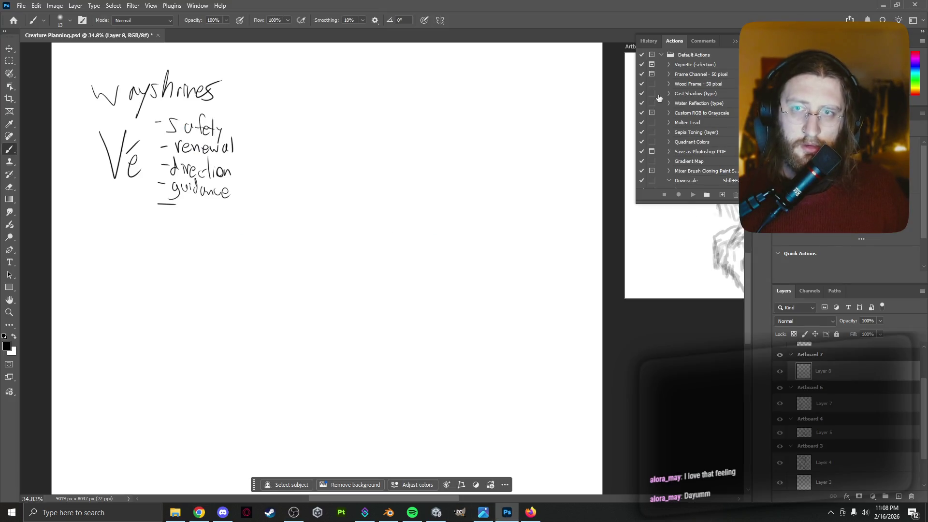
Step: Save Creature Planning.psd, accept the quit-after-saving notice, and close the Firefox window
key(ctrl+s)
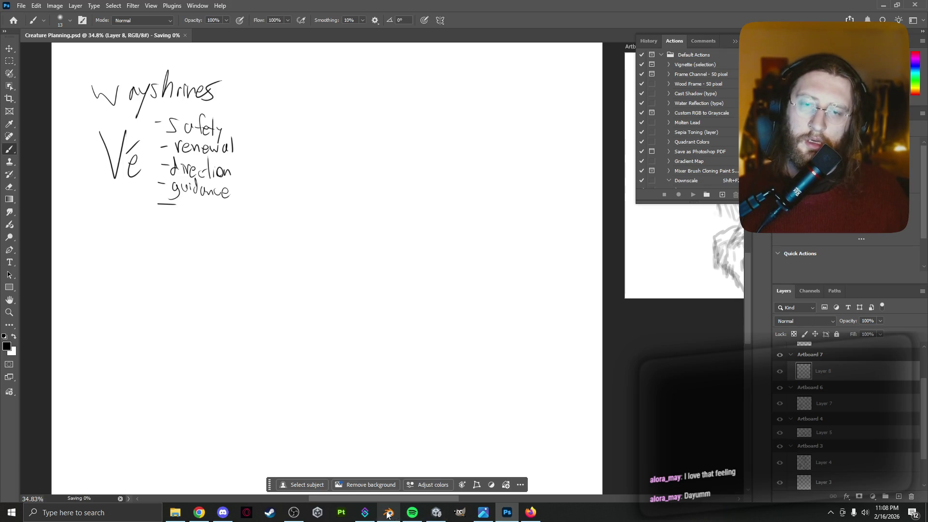
right_click(532, 514)
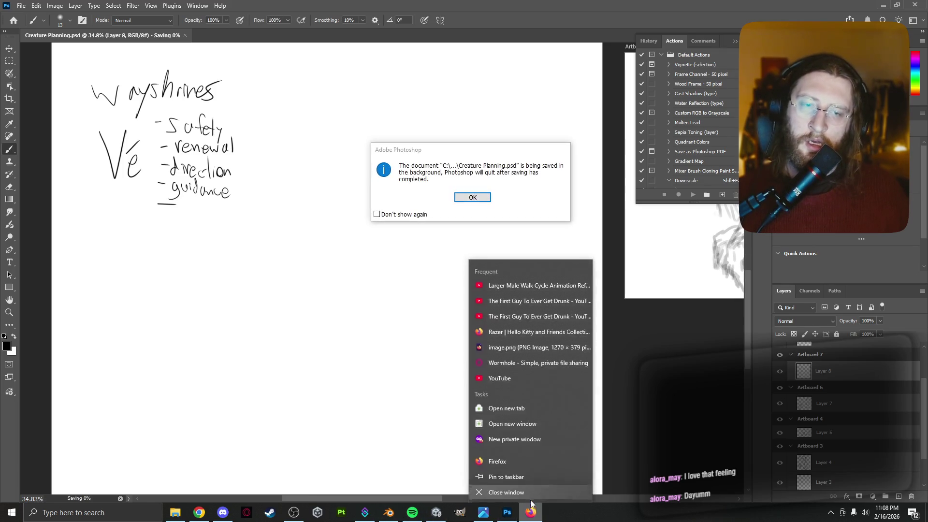
click(497, 180)
click(472, 197)
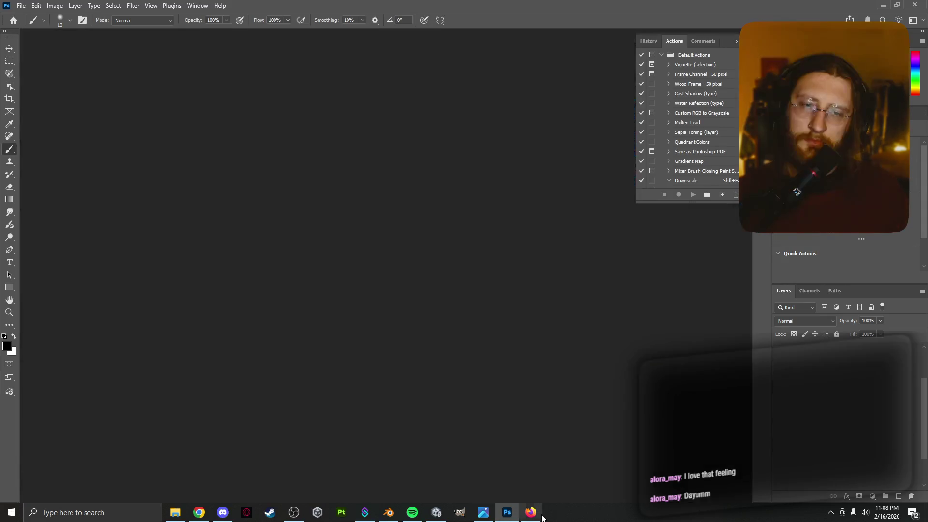
right_click(531, 513)
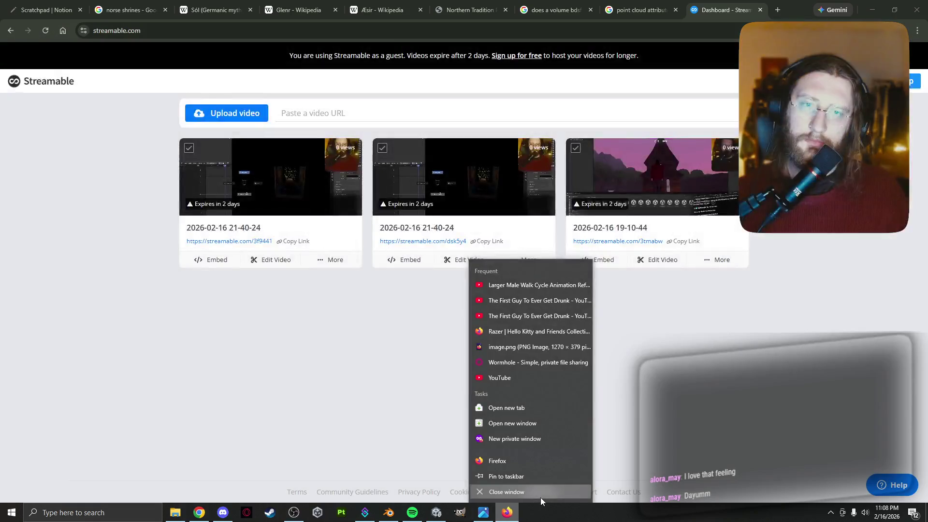
click(540, 498)
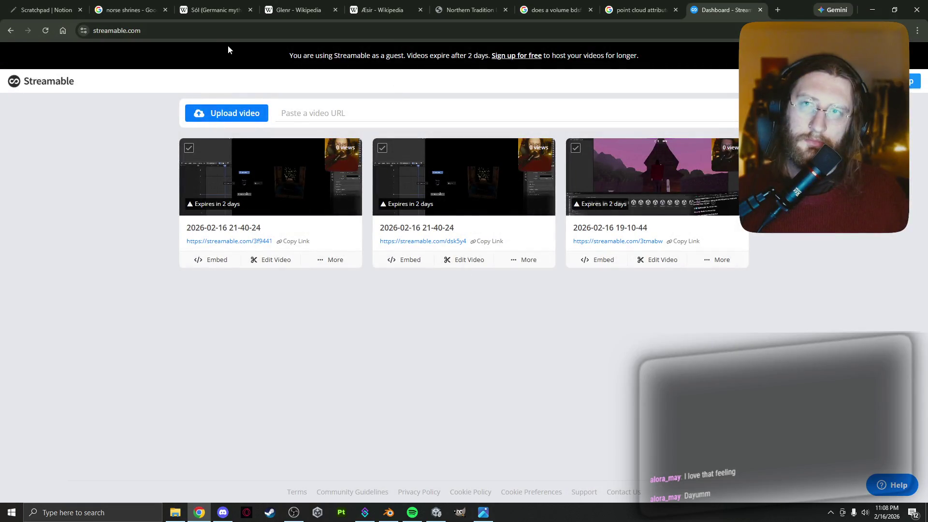
Step: Close the Streamable, Scratchpad Notion, norse shrines, point cloud attributes and volume bdsf tabs
key(ctrl+w)
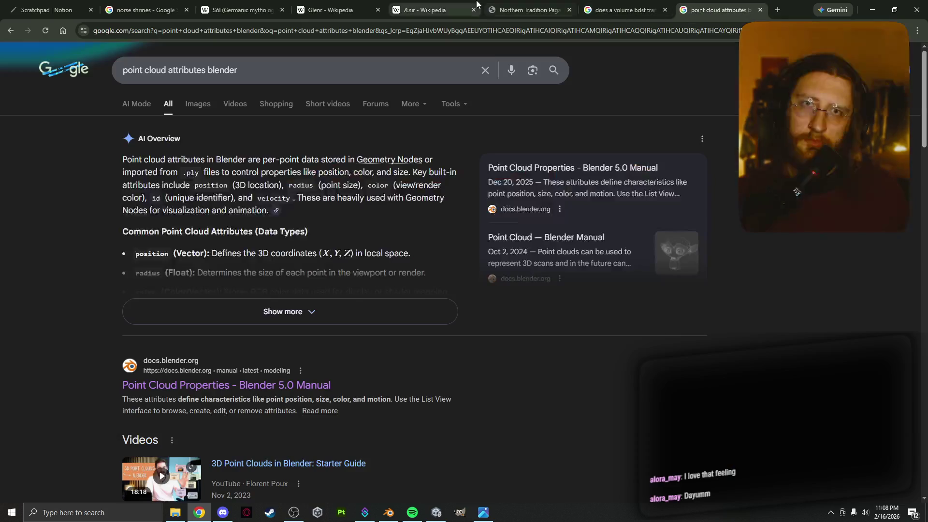
click(526, 10)
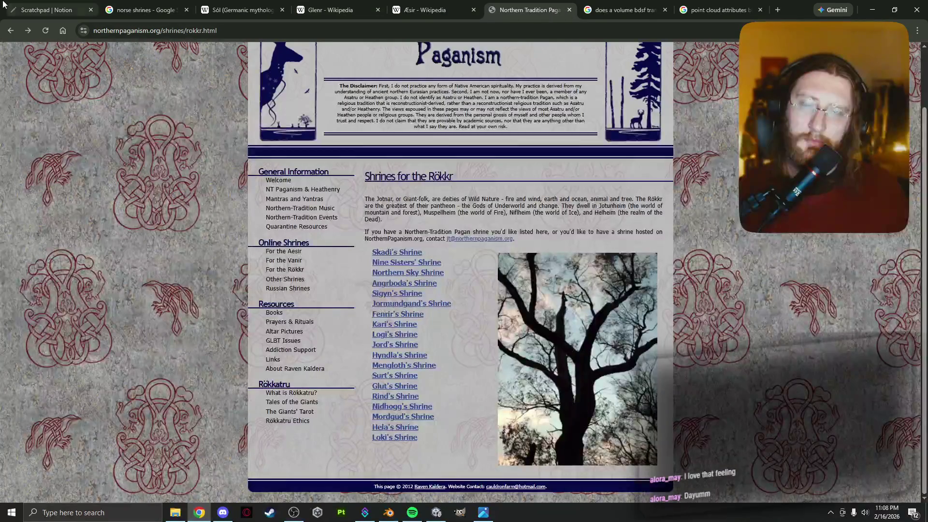
click(37, 5)
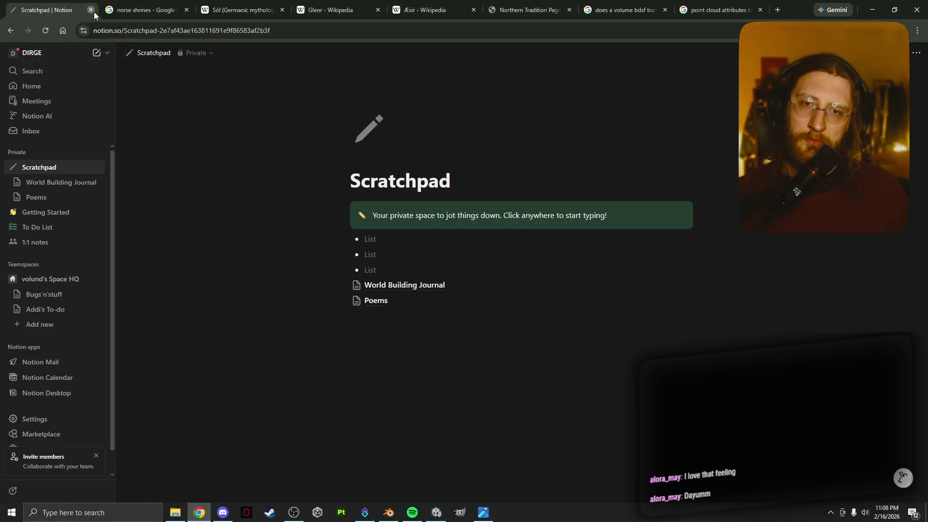
click(91, 10)
click(90, 11)
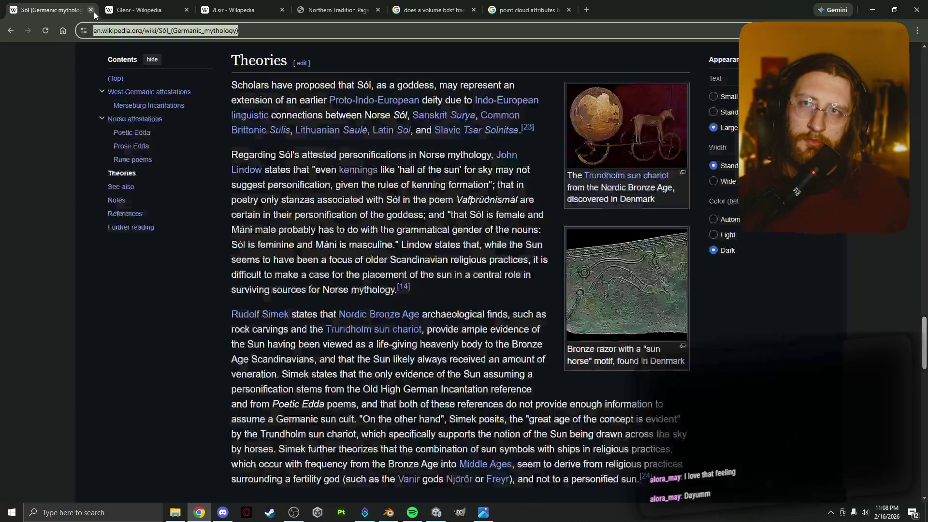
click(145, 10)
click(242, 10)
click(351, 11)
click(425, 10)
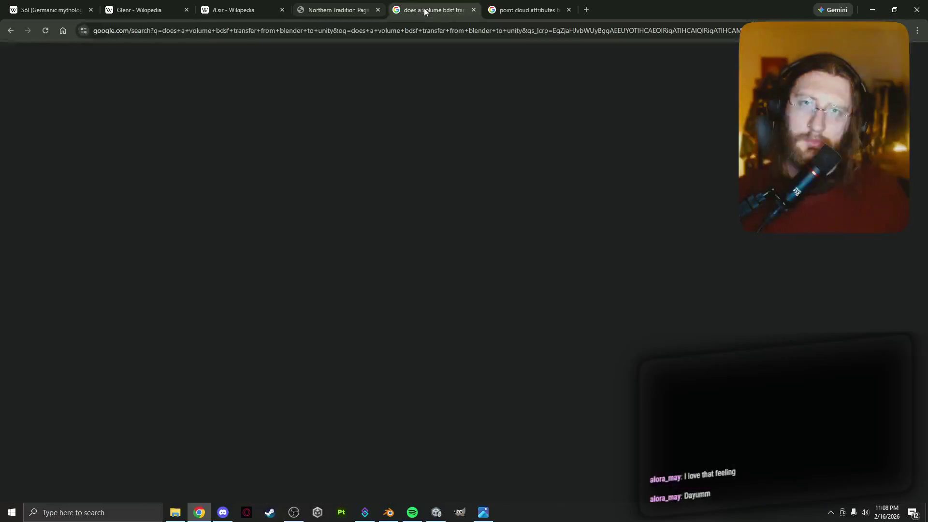
click(524, 10)
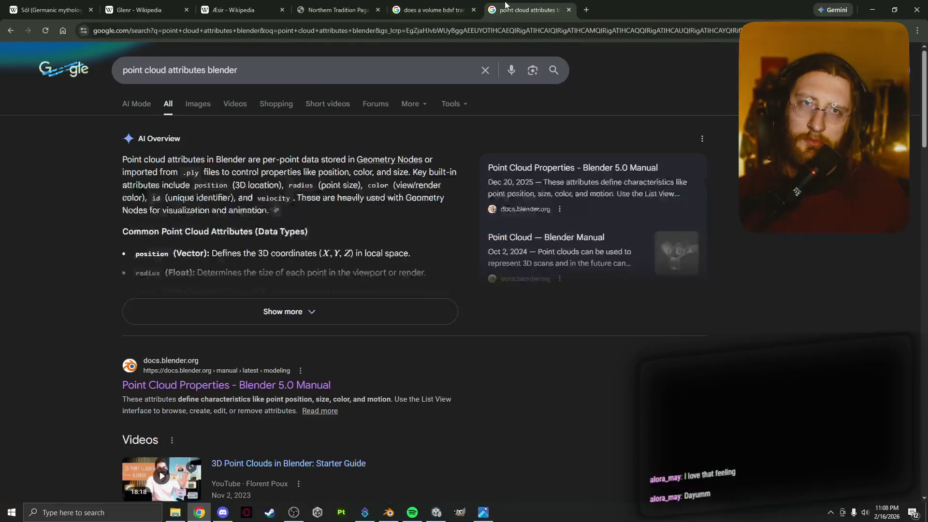
click(569, 10)
click(569, 9)
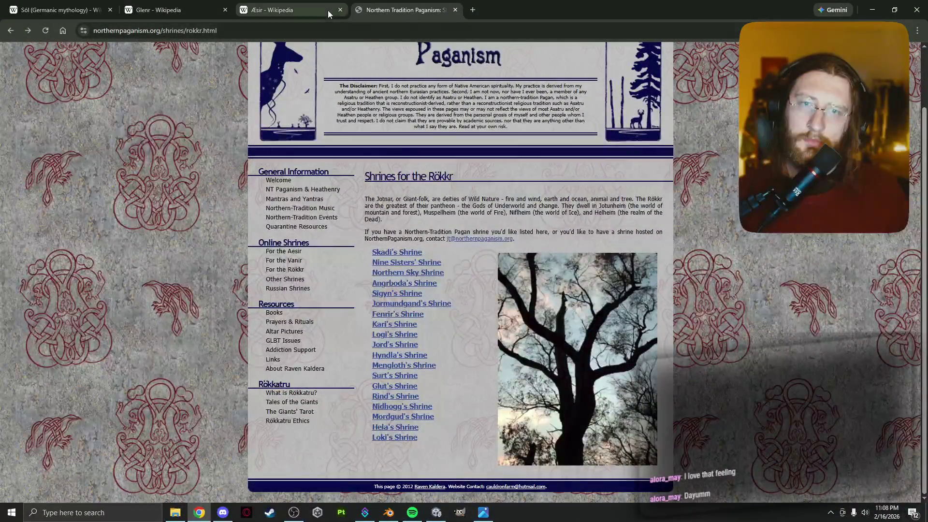
Step: Bookmark the Northern Tradition Rökkr shrines page and the Sól article, then close Chrome
key(ctrl+d)
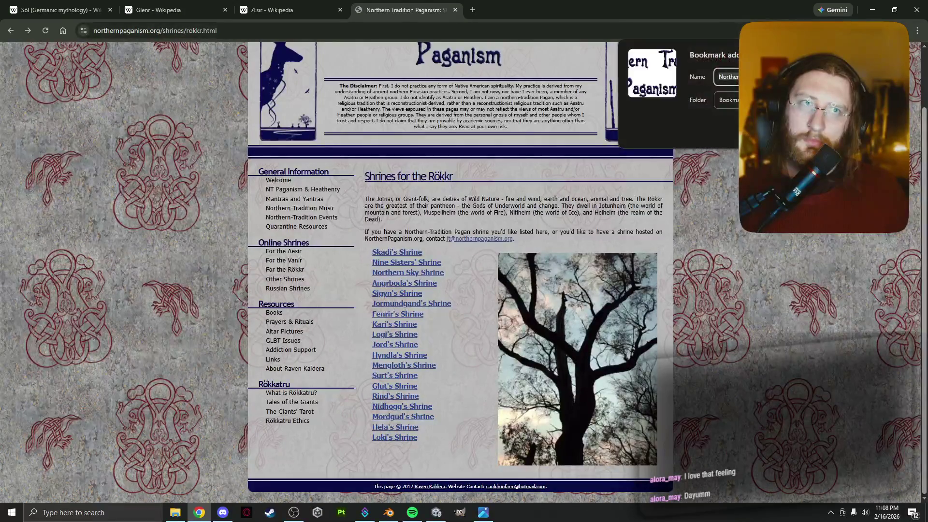
click(455, 10)
click(31, 14)
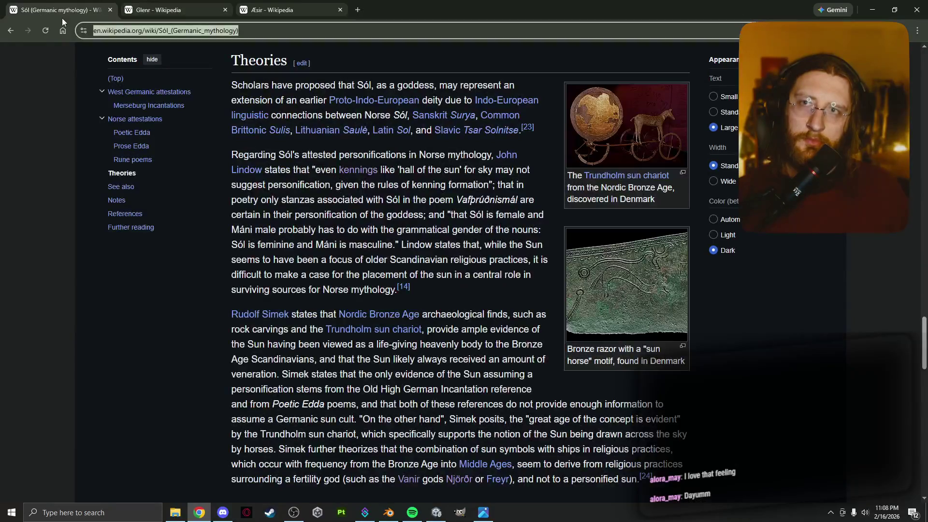
key(ctrl+d)
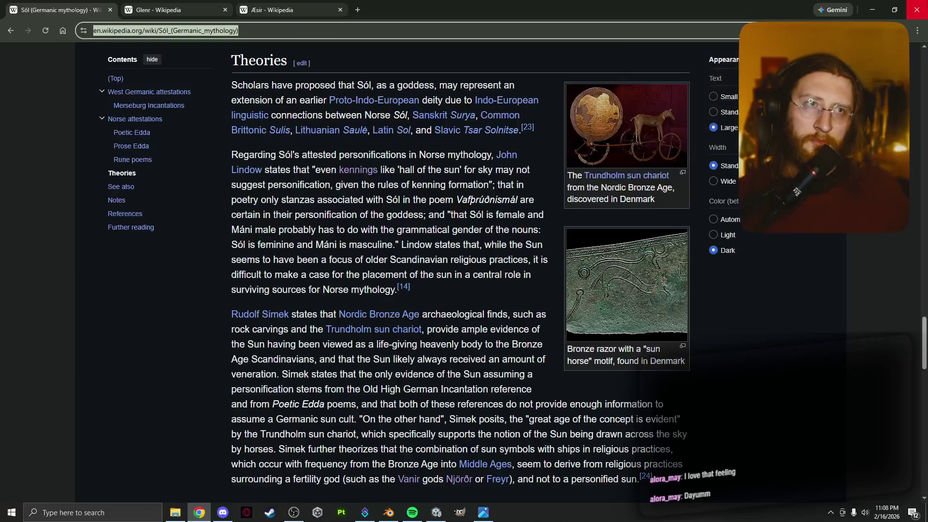
click(917, 10)
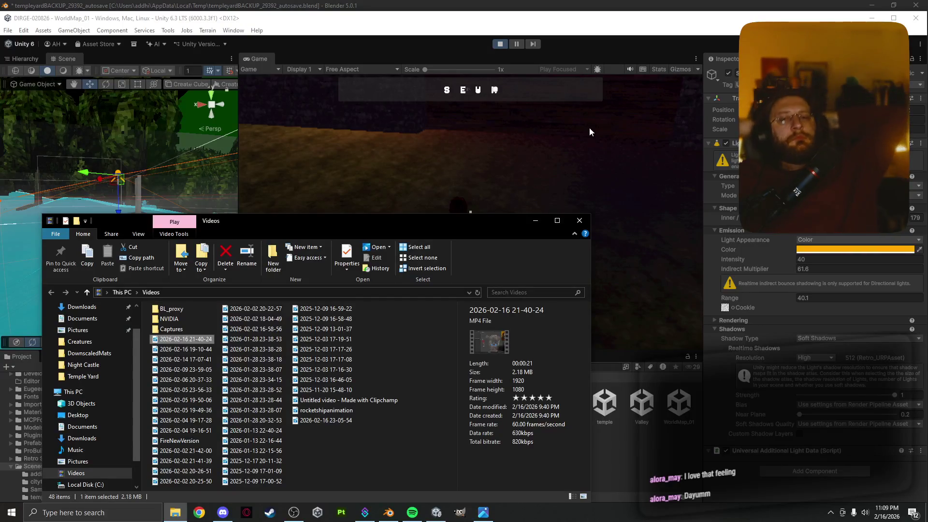
Step: Bring the Unity editor's running playtest in front of the File Explorer Videos window
click(643, 88)
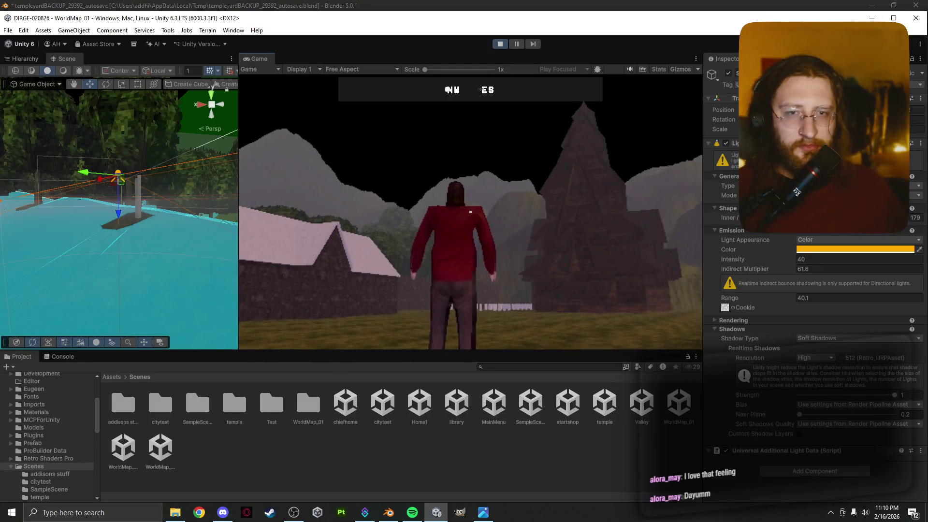
Step: Walk the character past the wooden structure and pyramid, turning right into the forest
key(w)
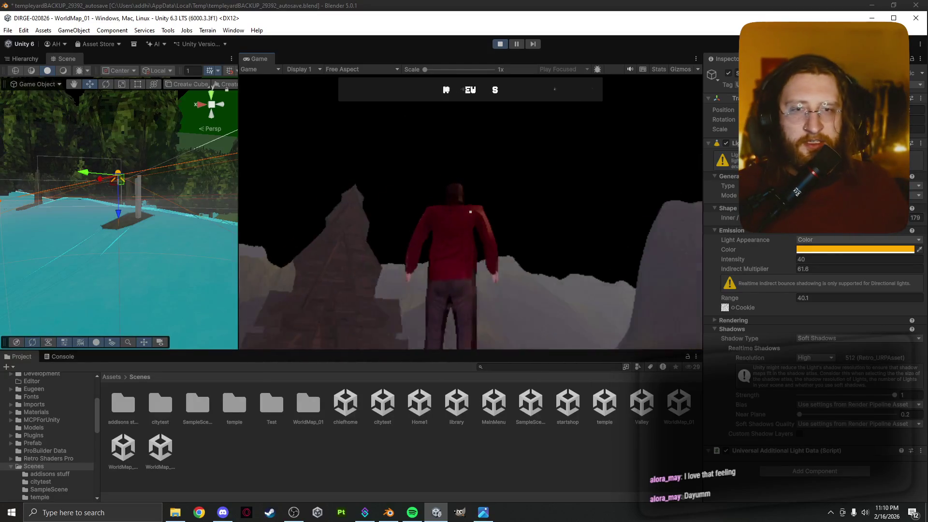
key(w)
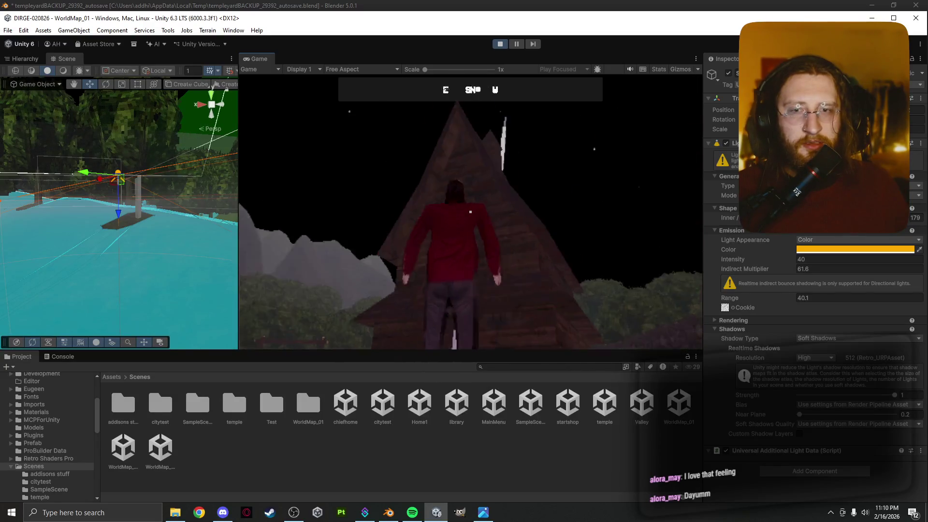
key(d)
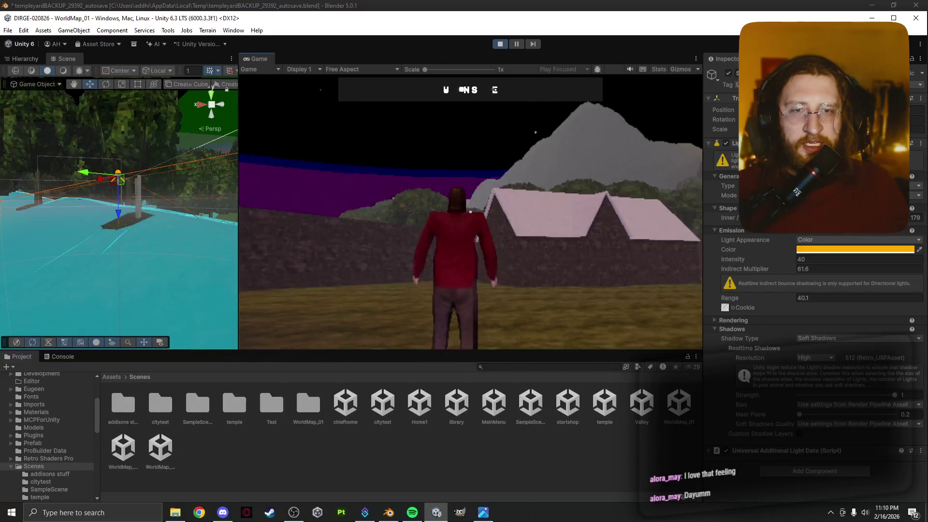
key(d)
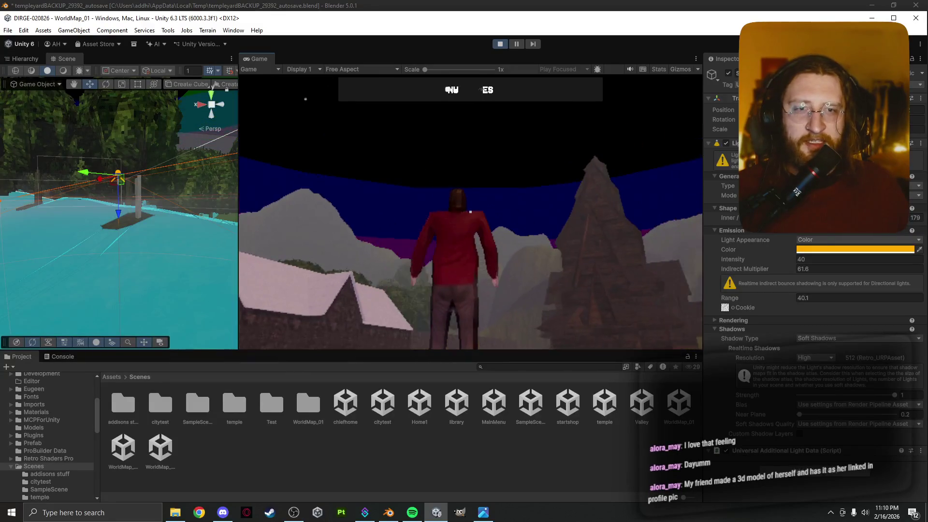
key(d)
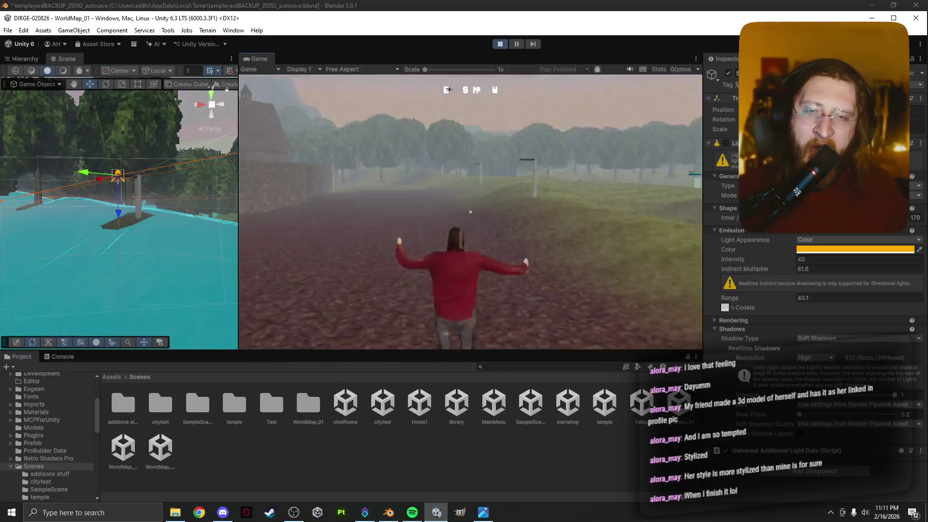
Step: Run the character along the road toward the houses, then pause the game
key(w)
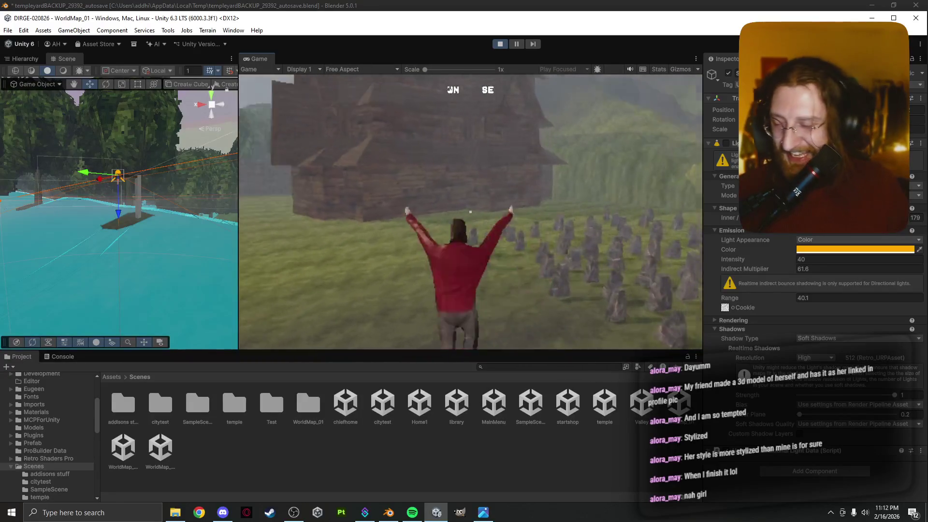
key(w)
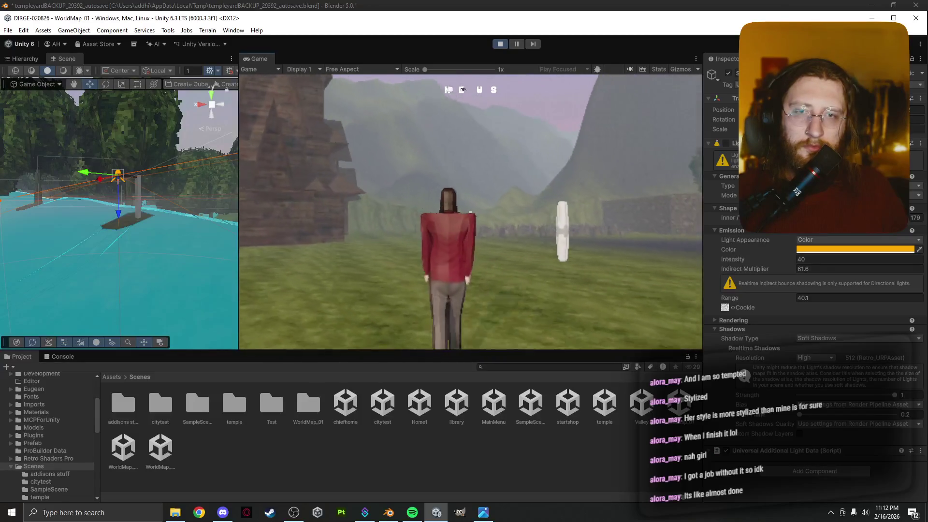
key(Escape)
Step: Enlarge the Game view wider and taller, then resume play facing the wooden house
mouse_move(238, 332)
mouse_down()
mouse_move(201, 314)
mouse_move(2, 270)
mouse_up()
drag(468, 355, 462, 475)
key(Escape)
mouse_move(450, 401)
mouse_down()
mouse_move(435, 410)
mouse_move(45, 383)
mouse_move(86, 365)
mouse_up()
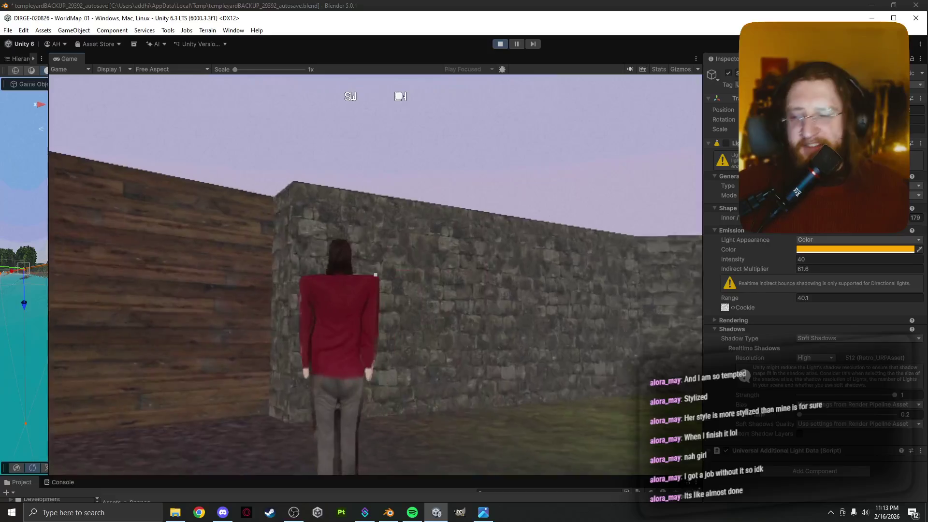
Step: Walk into Fjalgarthr, circle the lit stone wayshrine, head toward the white walls, then pause
key(w)
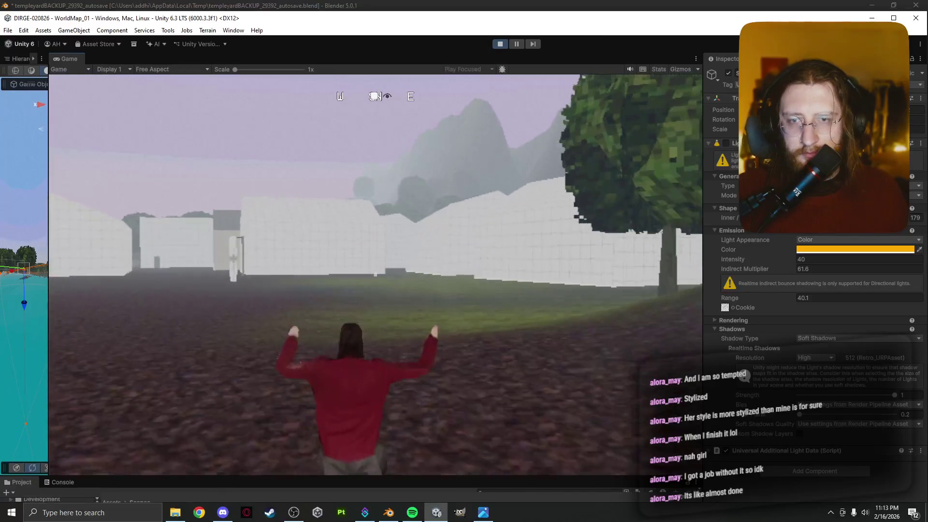
key(w)
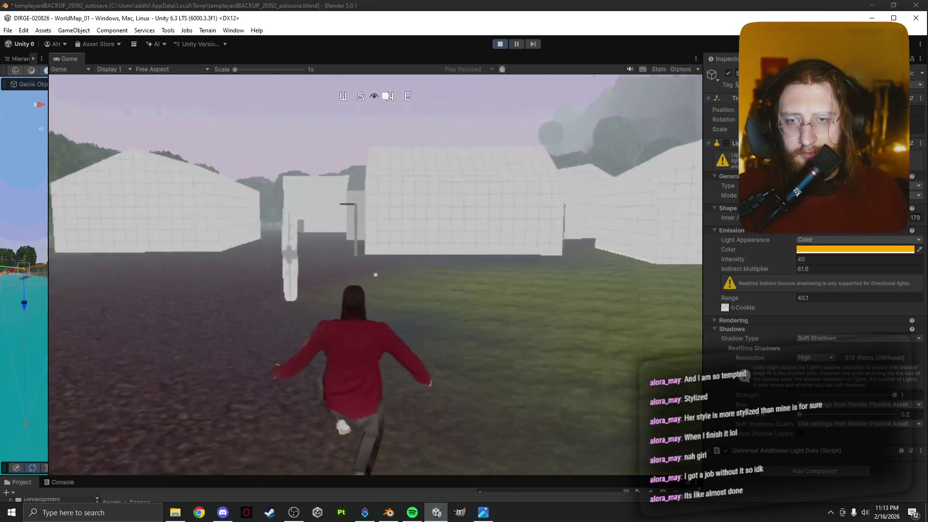
key(w)
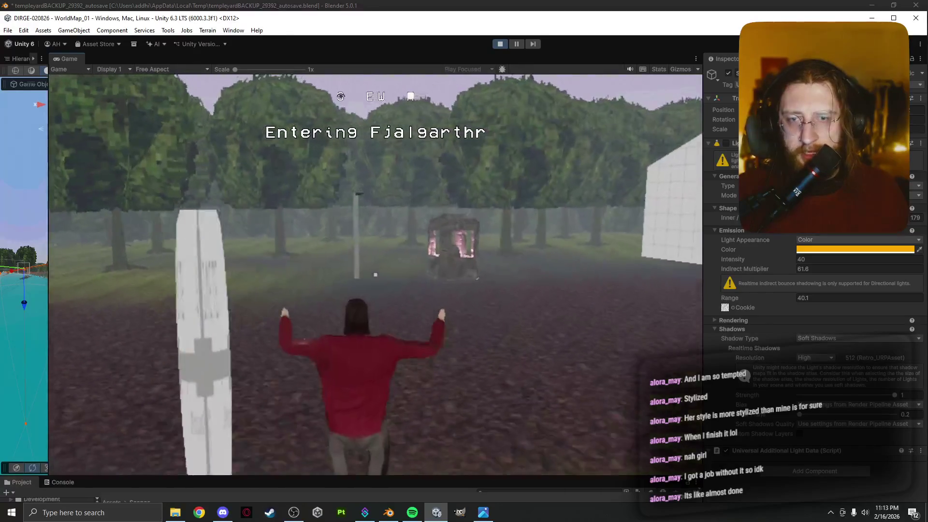
key(w)
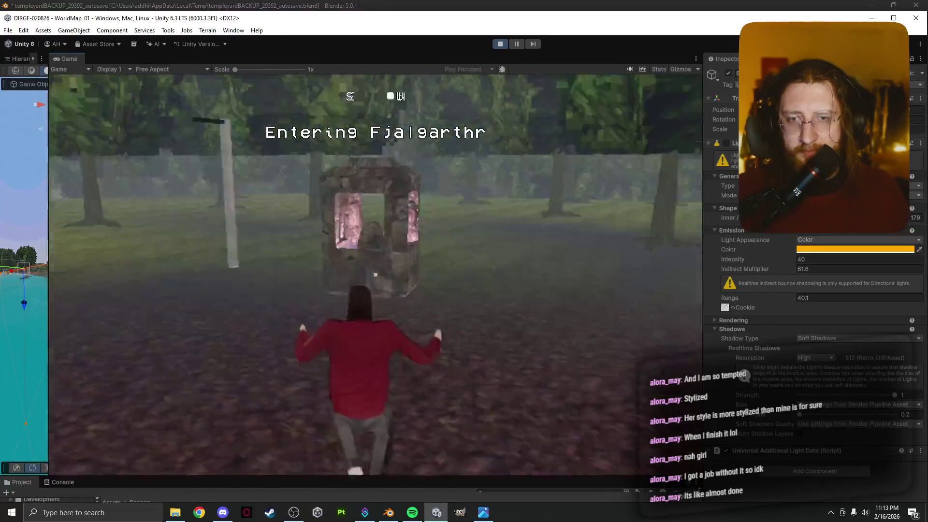
key(w)
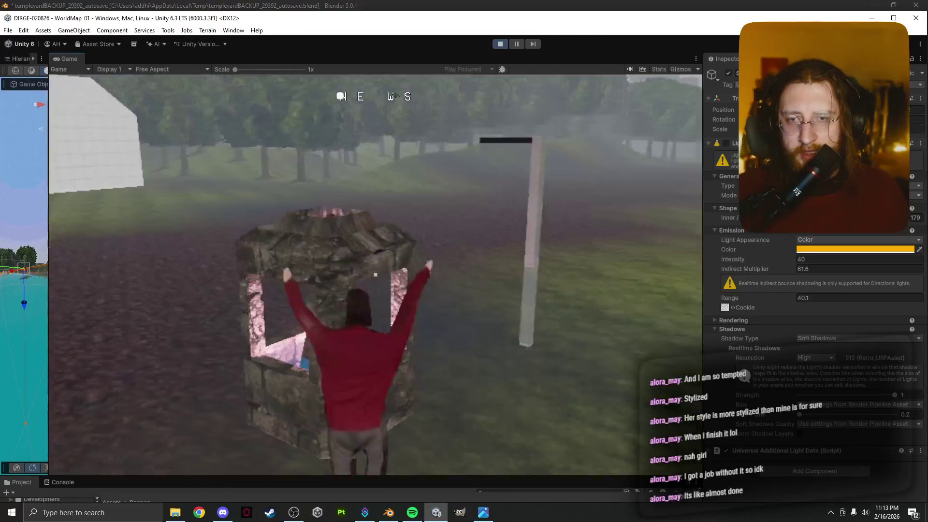
key(w)
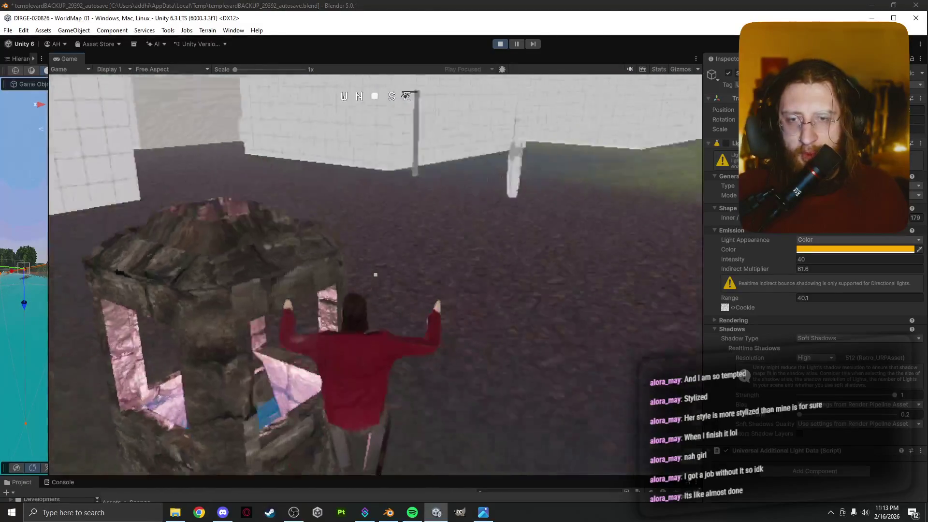
key(w)
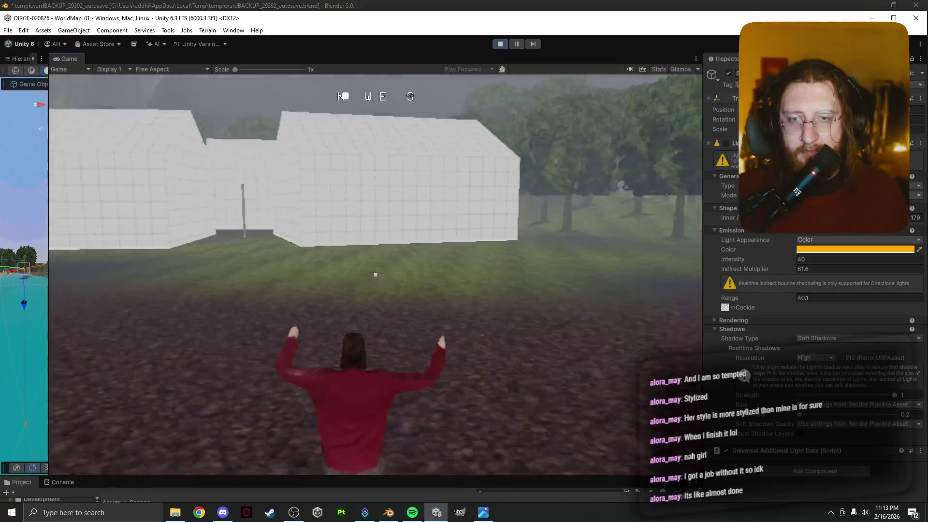
key(w)
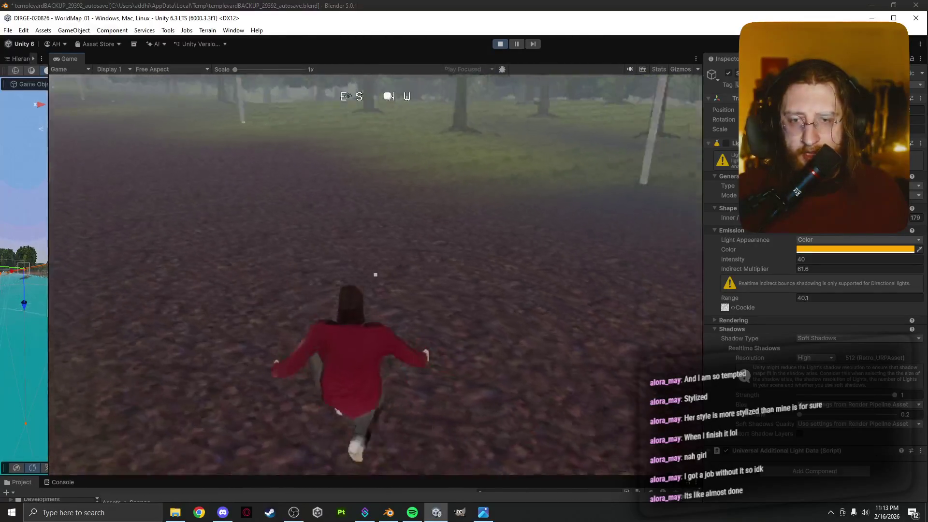
key(w)
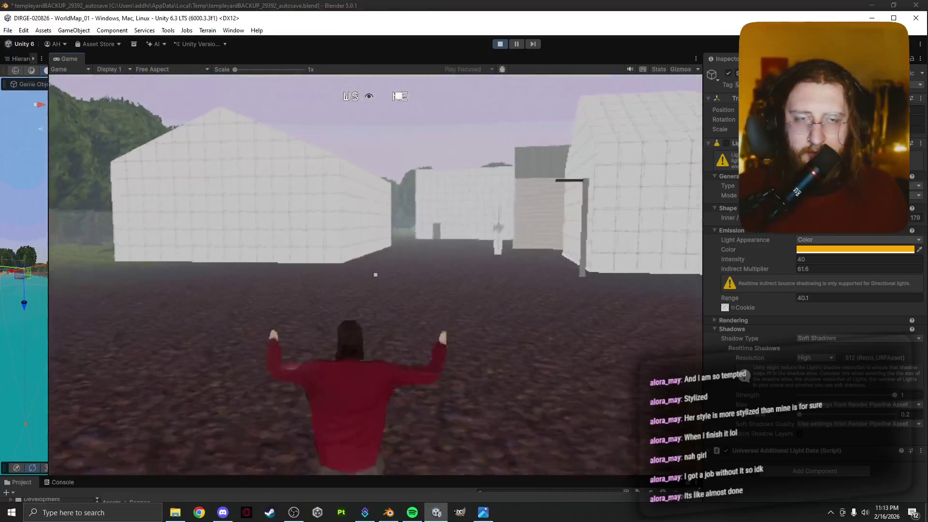
key(Escape)
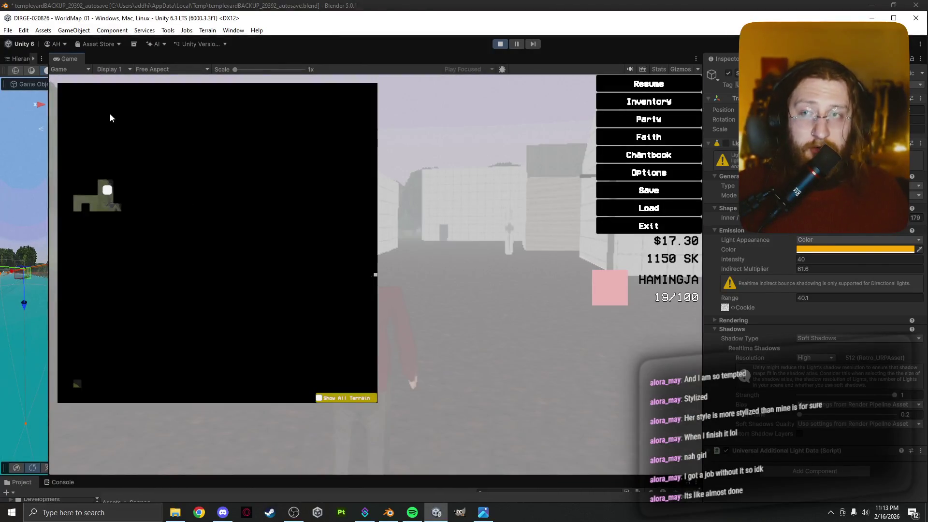
Step: Dismiss the pause menu and try saving the scene while still in Play mode
key(Escape)
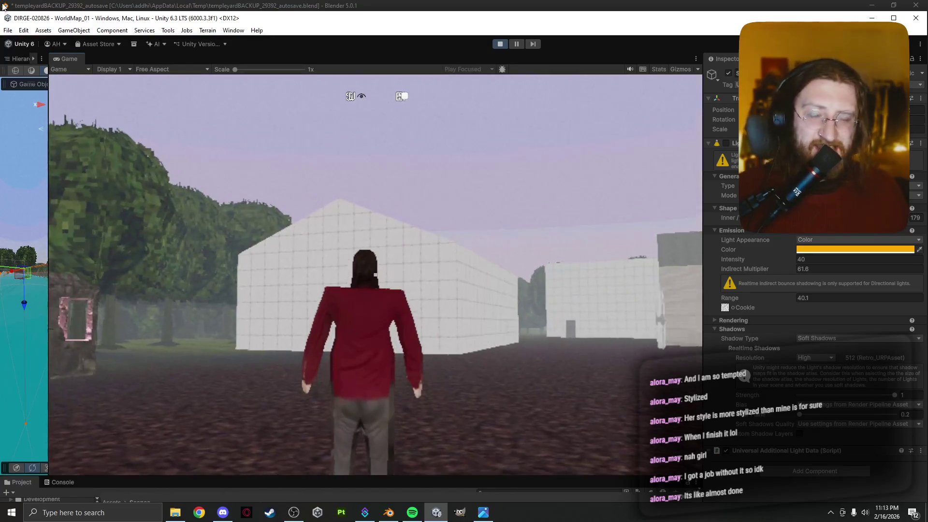
click(7, 30)
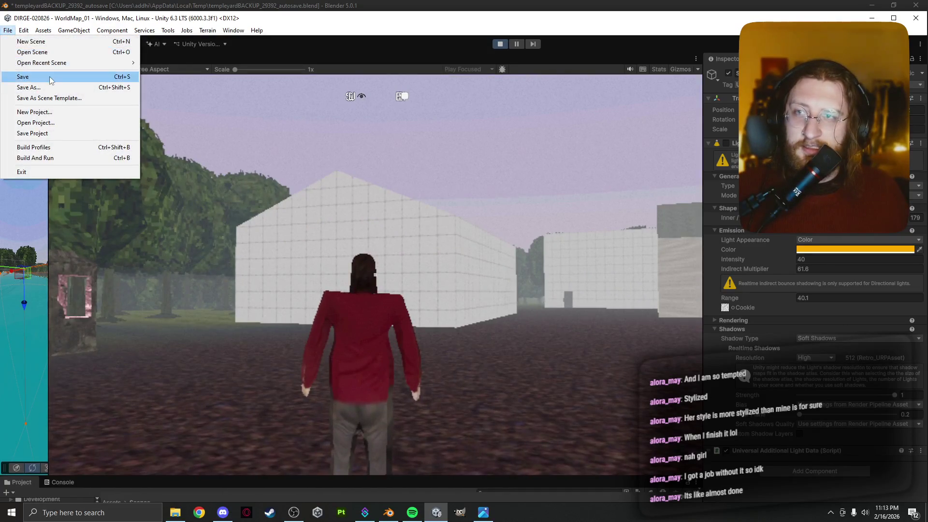
click(50, 77)
Step: Exit Play mode, save the scene, and close the Unity editor
key(Escape)
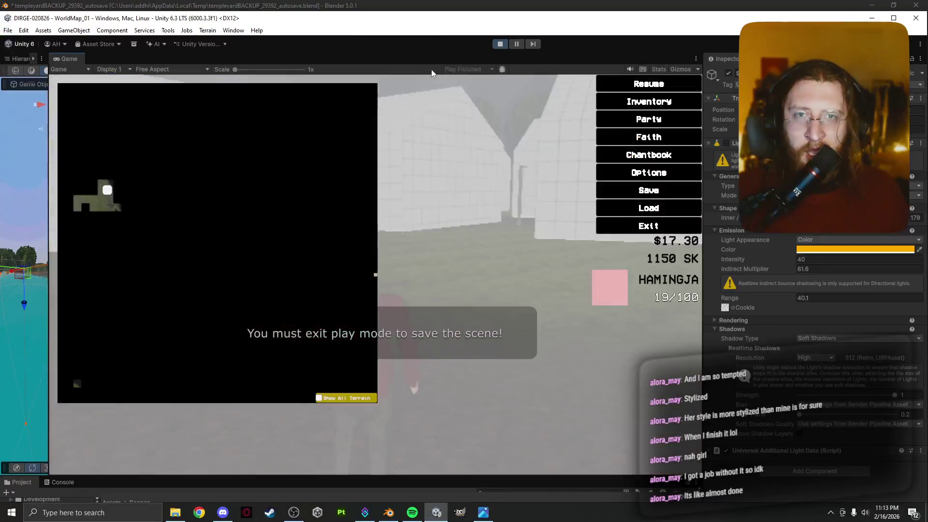
click(499, 46)
click(8, 30)
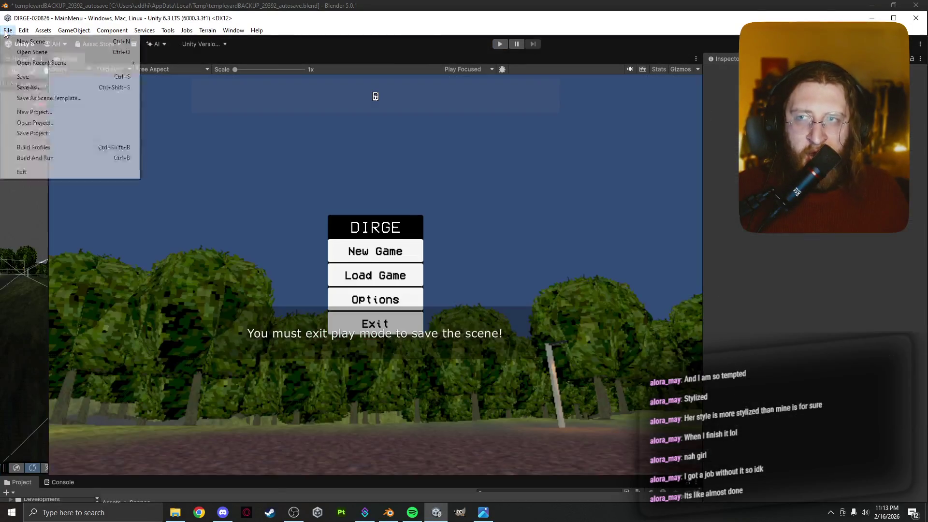
click(33, 76)
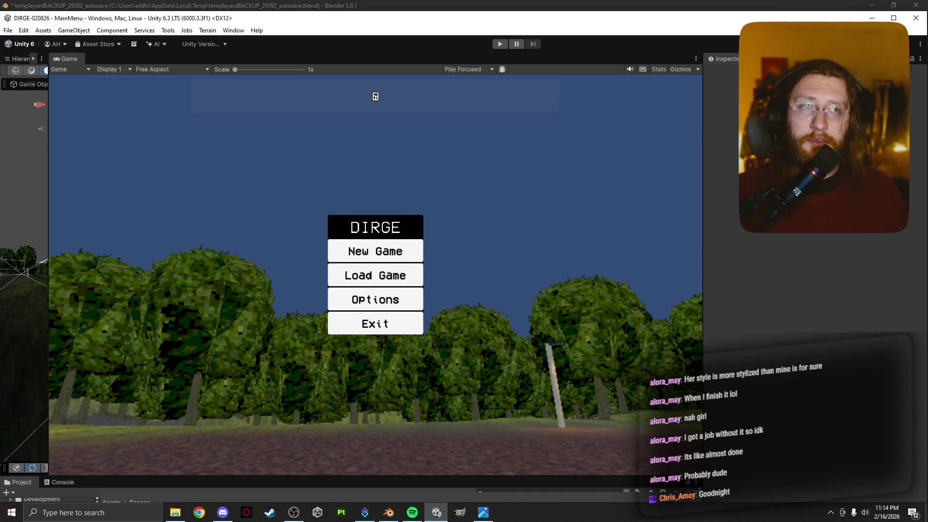
click(921, 20)
Step: Close Unity, save the Blender file with Ctrl+S, and begin Save As from the Desktop
click(812, 5)
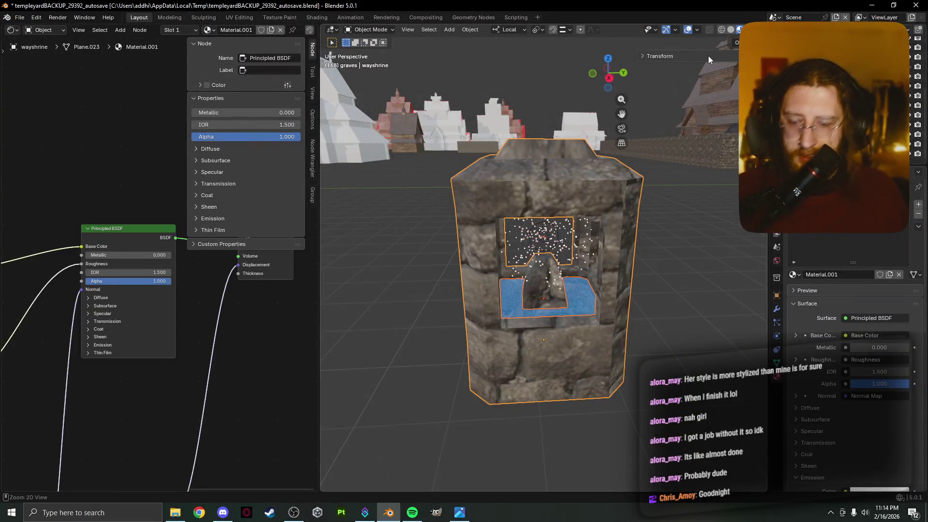
key(ctrl+s)
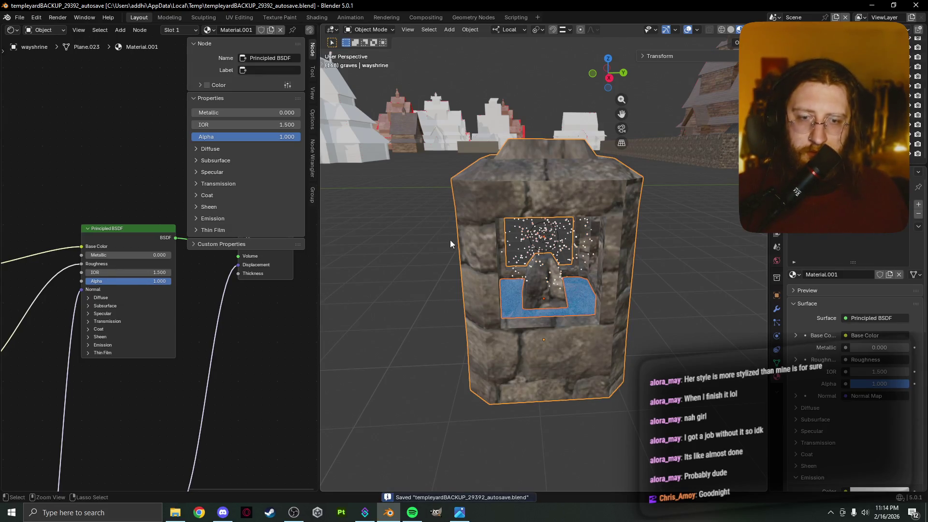
click(18, 18)
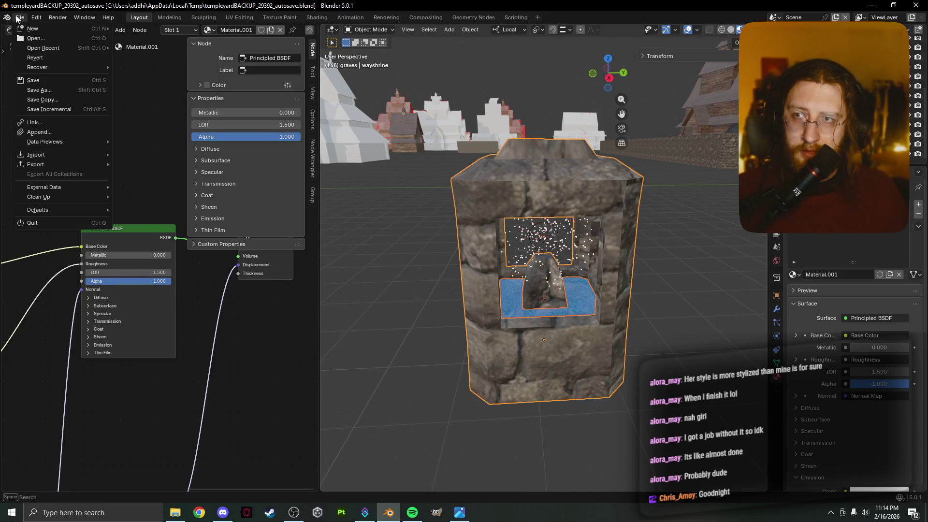
click(48, 93)
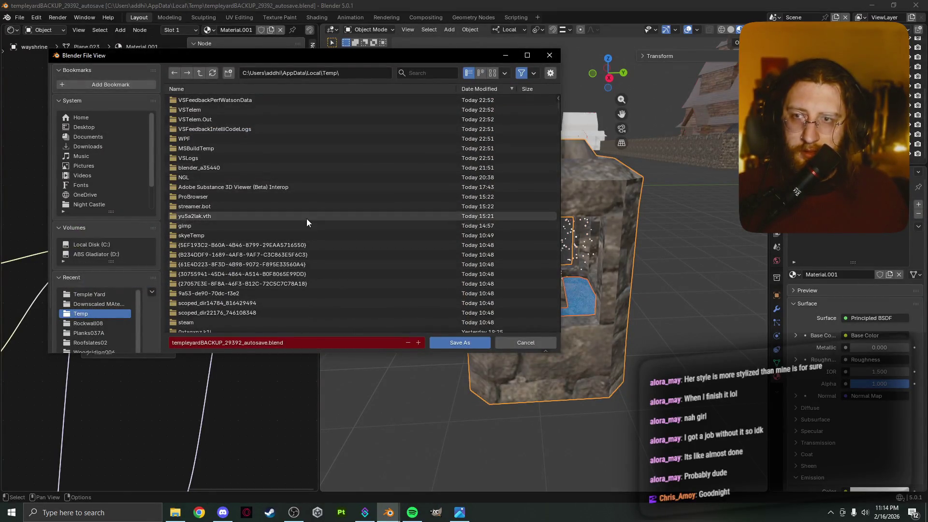
click(85, 137)
click(85, 128)
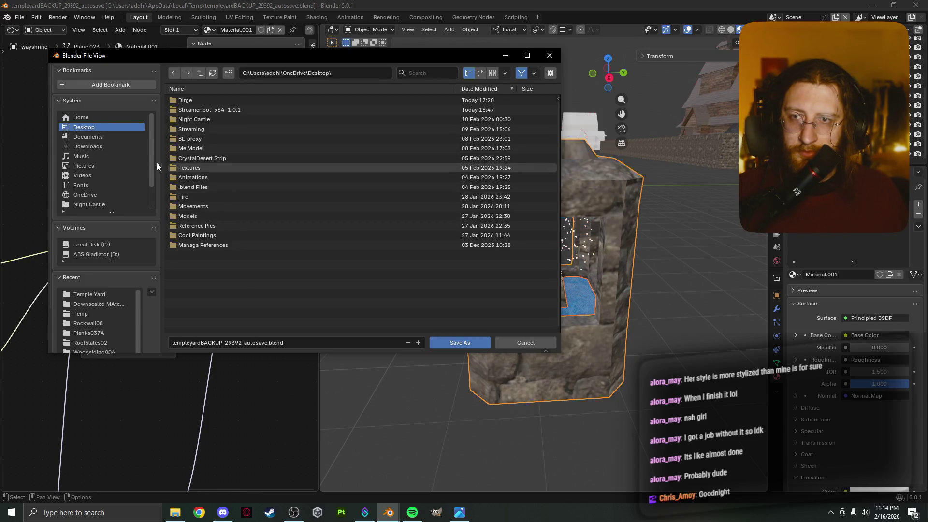
Step: Browse to Dirge > Assets > Temple Yard and save over templeyard.blend
double_click(197, 101)
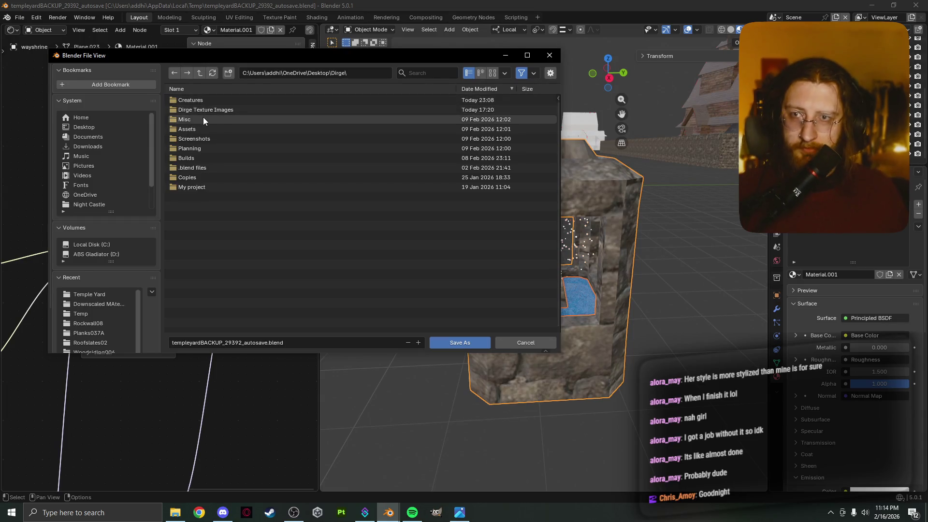
double_click(203, 118)
click(195, 73)
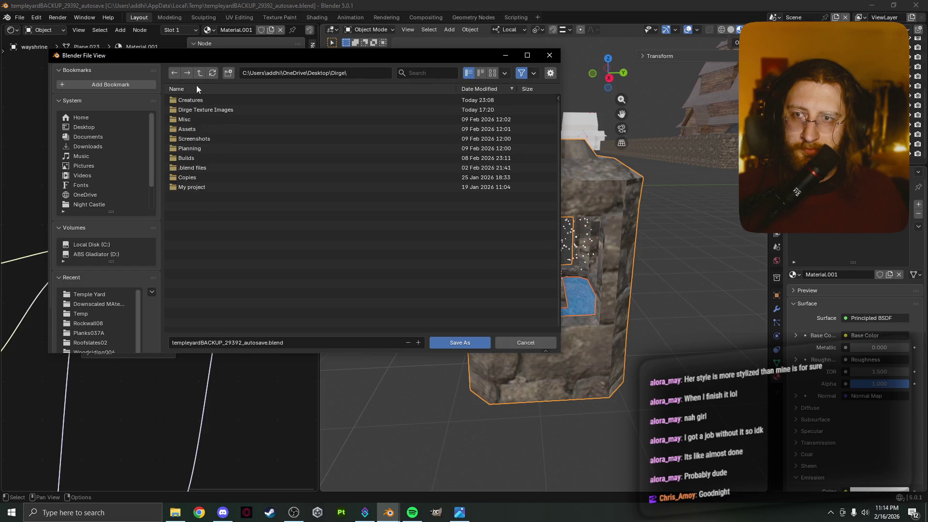
double_click(198, 128)
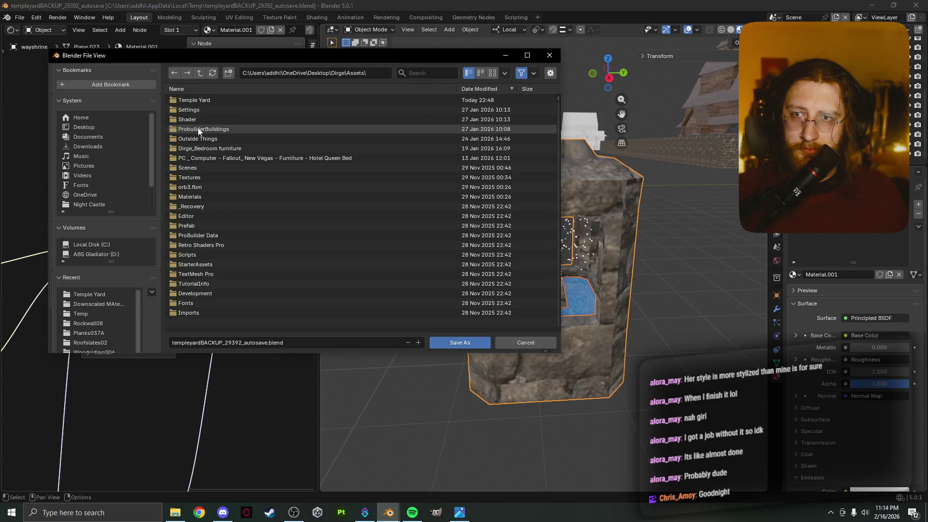
double_click(201, 100)
click(220, 138)
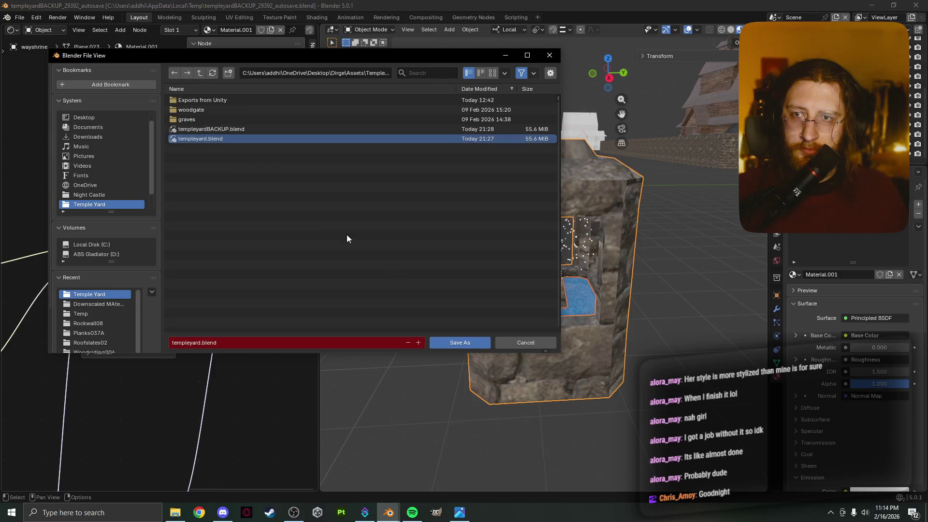
click(458, 344)
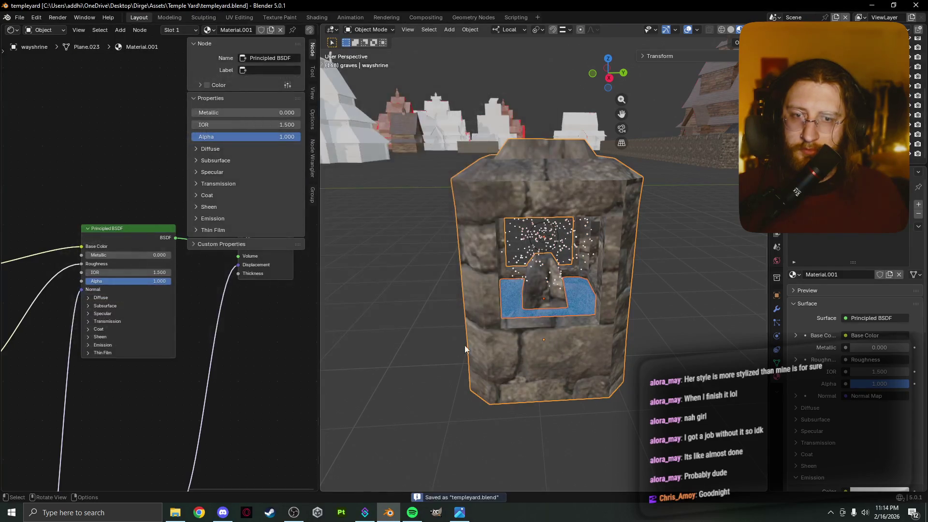